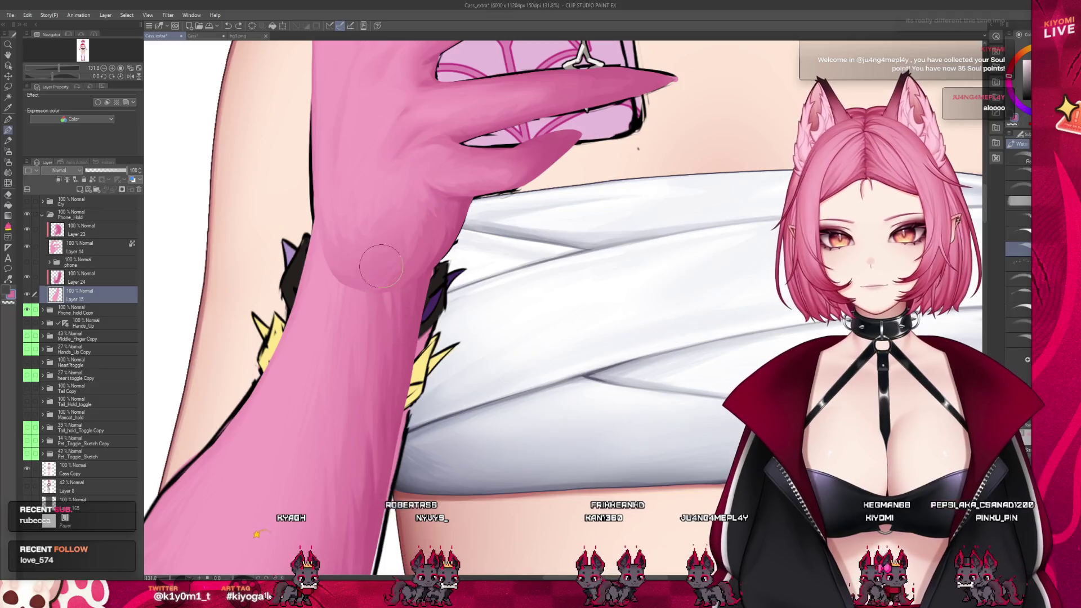
- Select Layer 24 and switch to another brush sub tool with B
click(84, 277)
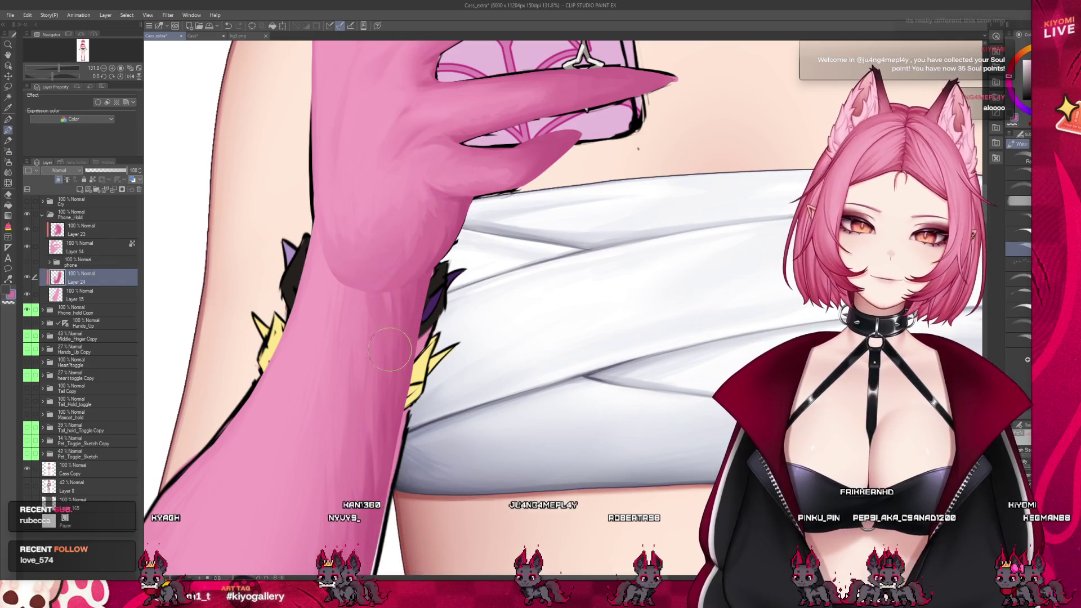
key(b)
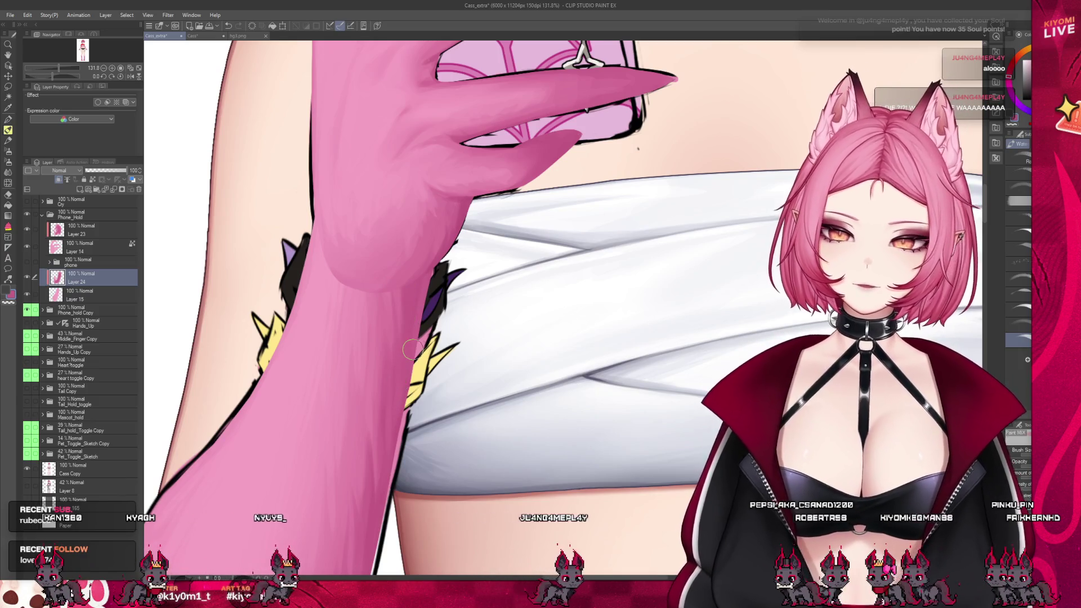
scroll(406, 372, down, 1)
scroll(397, 397, down, 1)
scroll(388, 423, down, 1)
scroll(378, 447, down, 1)
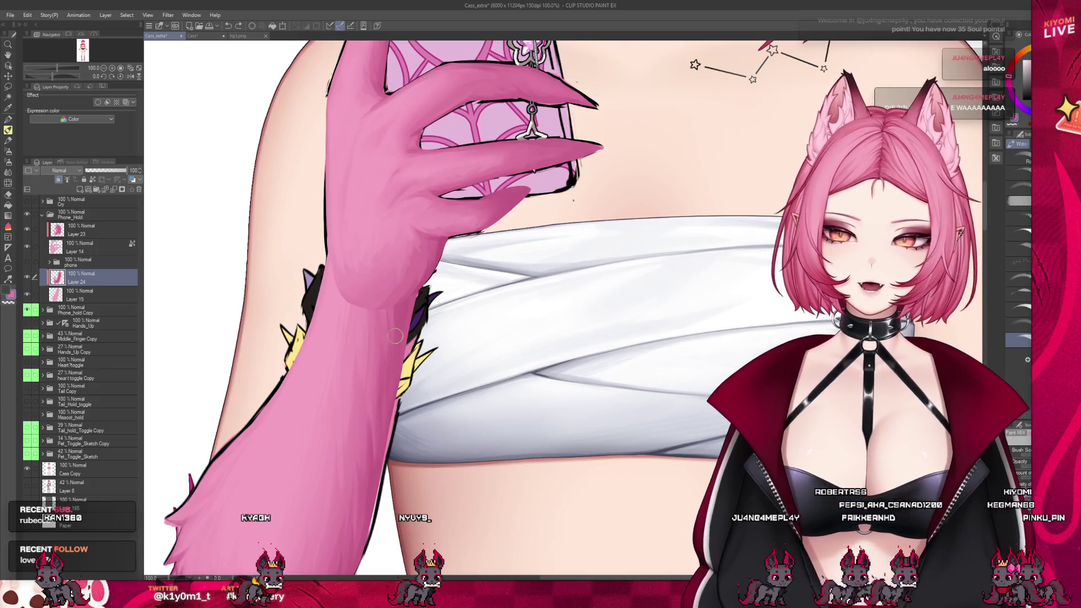
- Switch from the Pencil group to a larger watercolour brush sub tool
scroll(395, 336, down, 1)
scroll(395, 336, down, 1)
scroll(395, 336, down, 1)
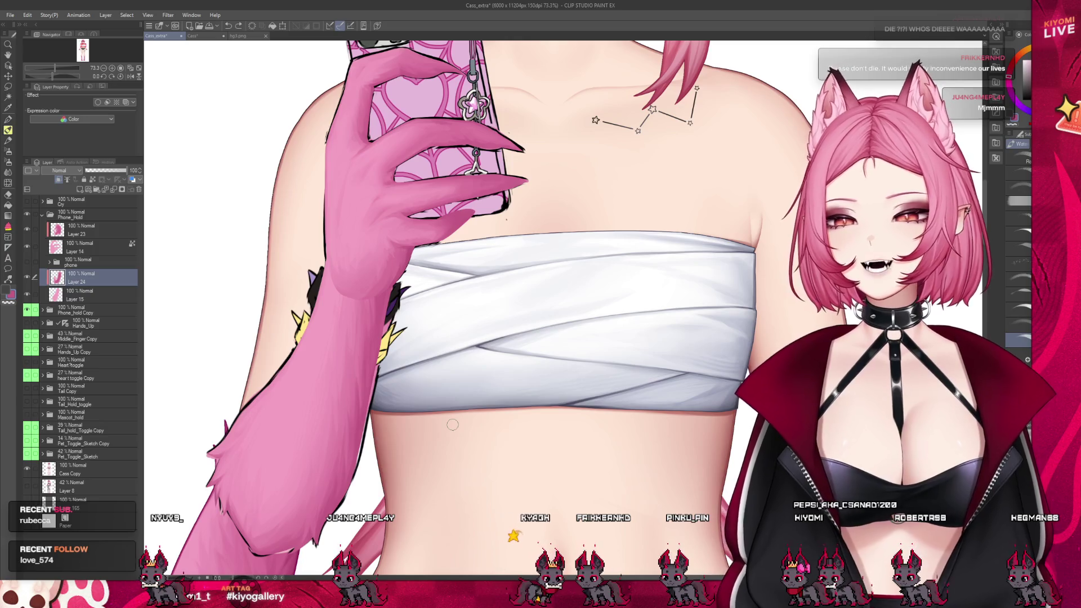
scroll(366, 275, up, 2)
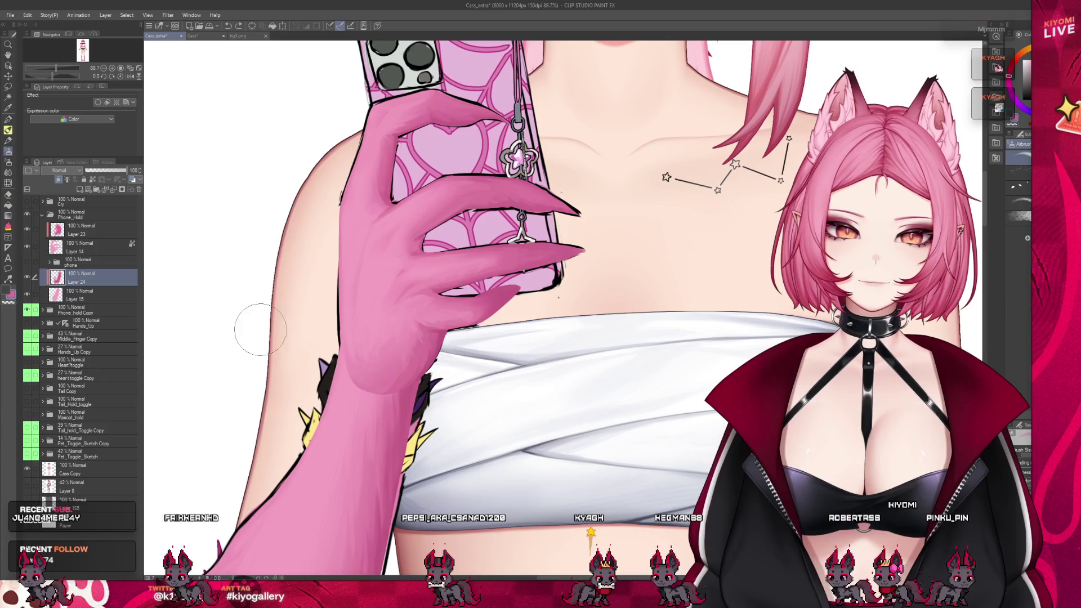
click(8, 130)
click(7, 130)
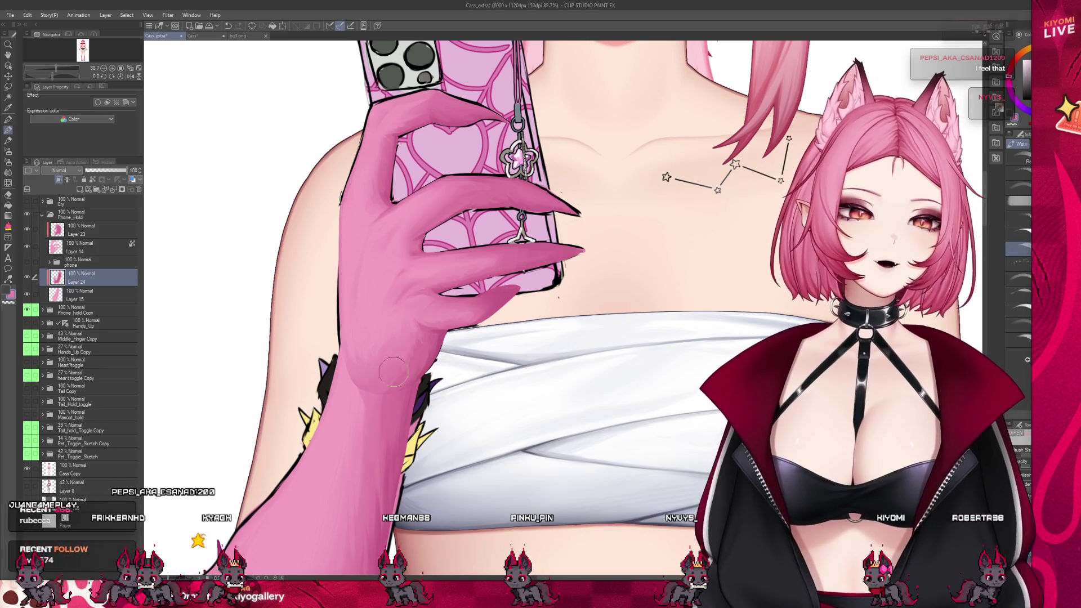
key(p)
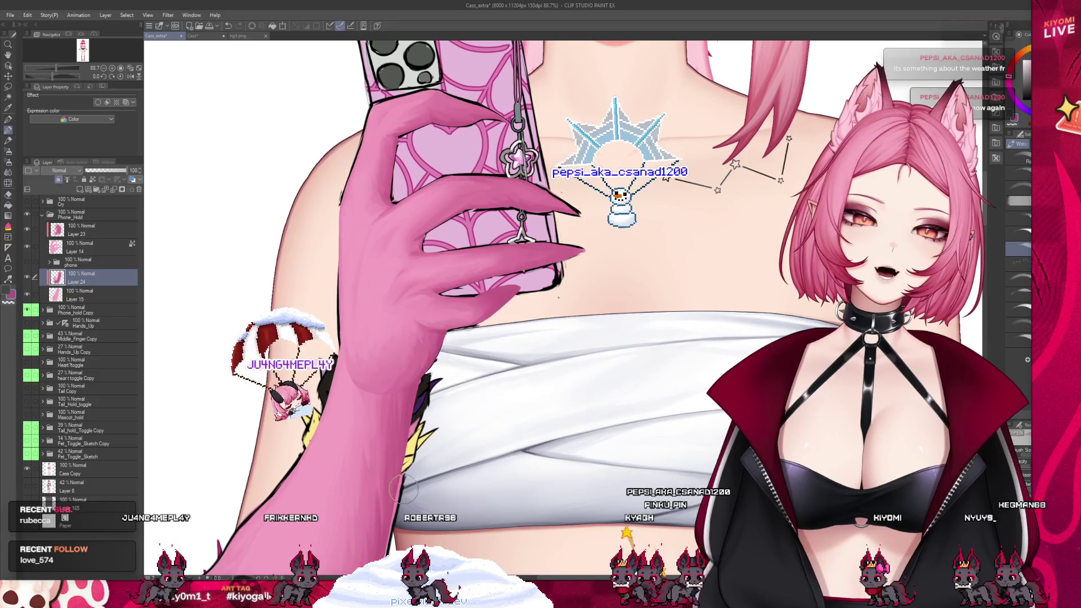
- Save the illustration with Ctrl+S from the whole-character view, then zoom back in on the chest and phone
scroll(434, 445, down, 5)
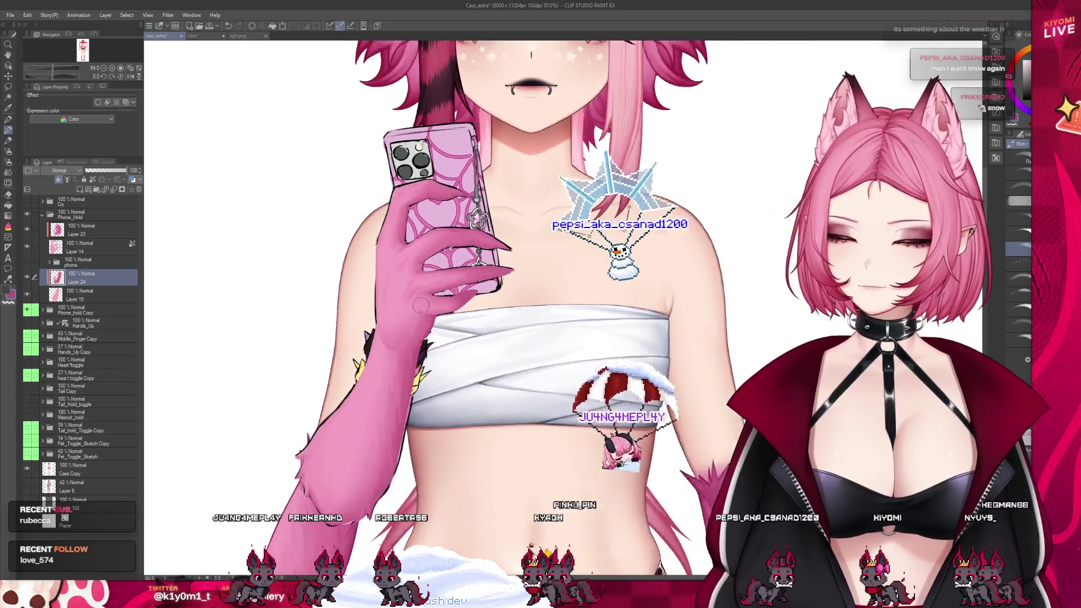
key(ctrl+s)
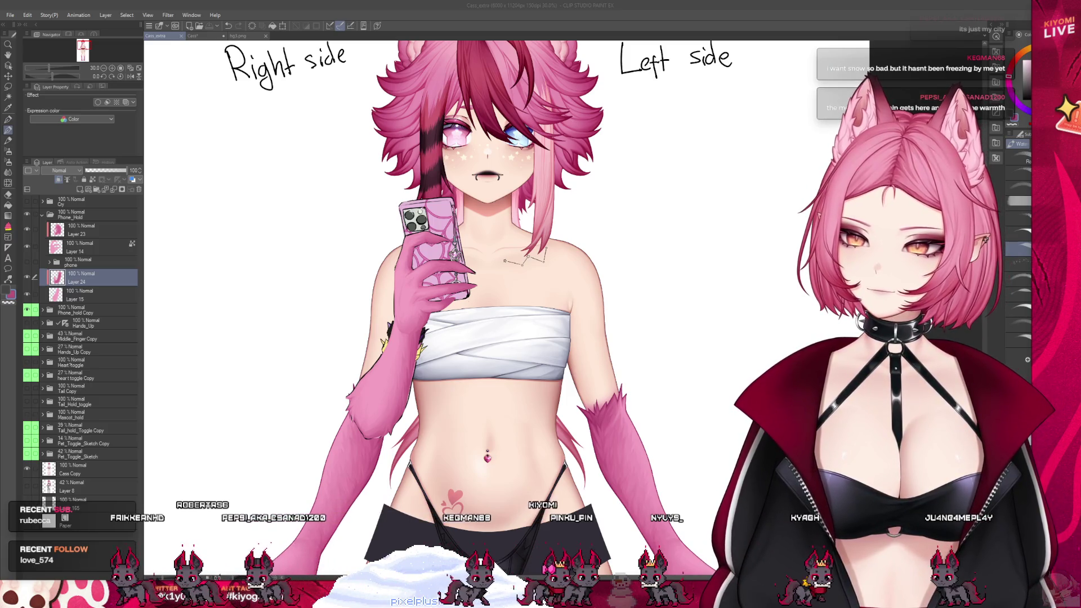
scroll(507, 309, up, 2)
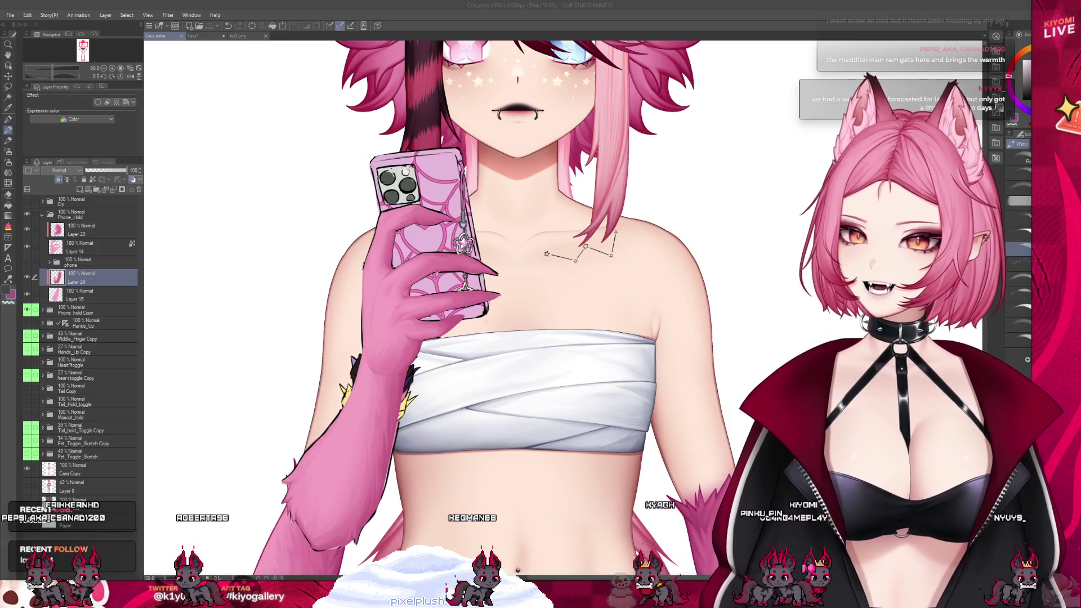
scroll(352, 237, up, 1)
scroll(351, 237, up, 1)
scroll(352, 237, up, 1)
scroll(351, 237, up, 2)
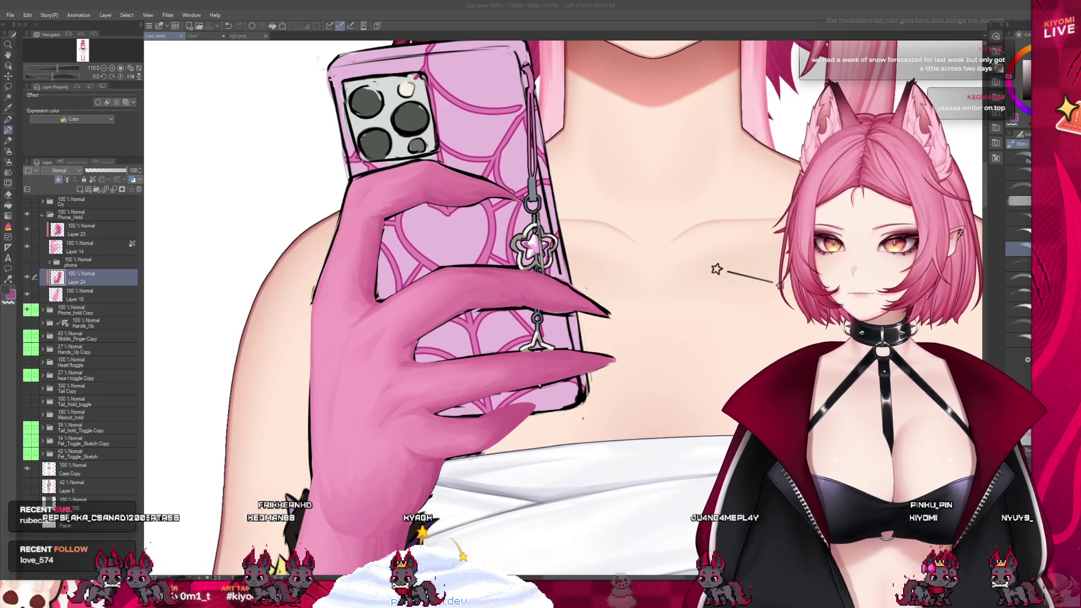
- Undo the last stroke and hide Layer 23's shading on the hand
key(ctrl+z)
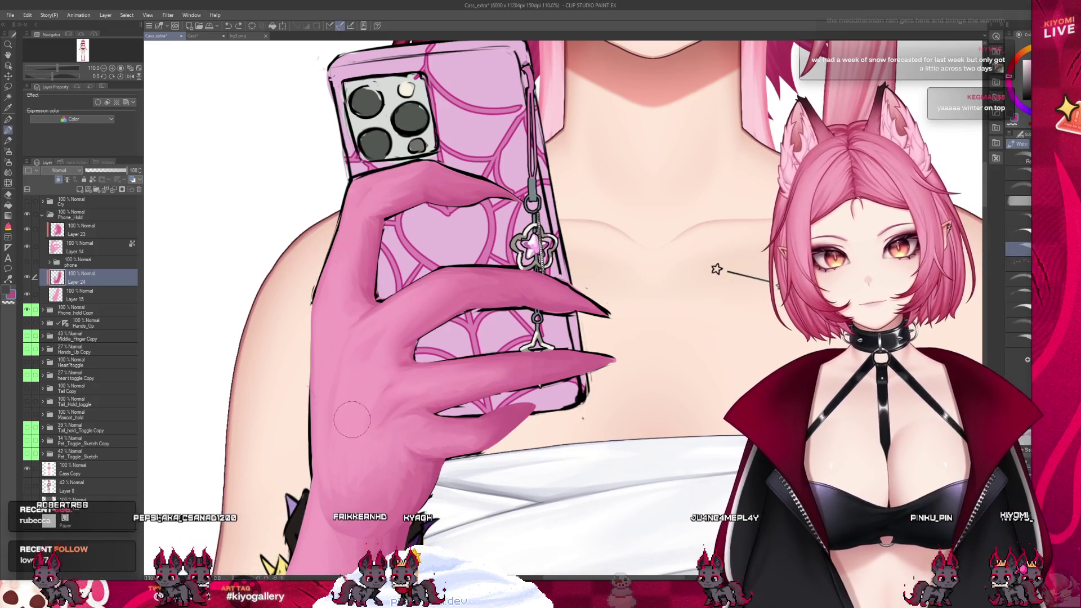
click(83, 231)
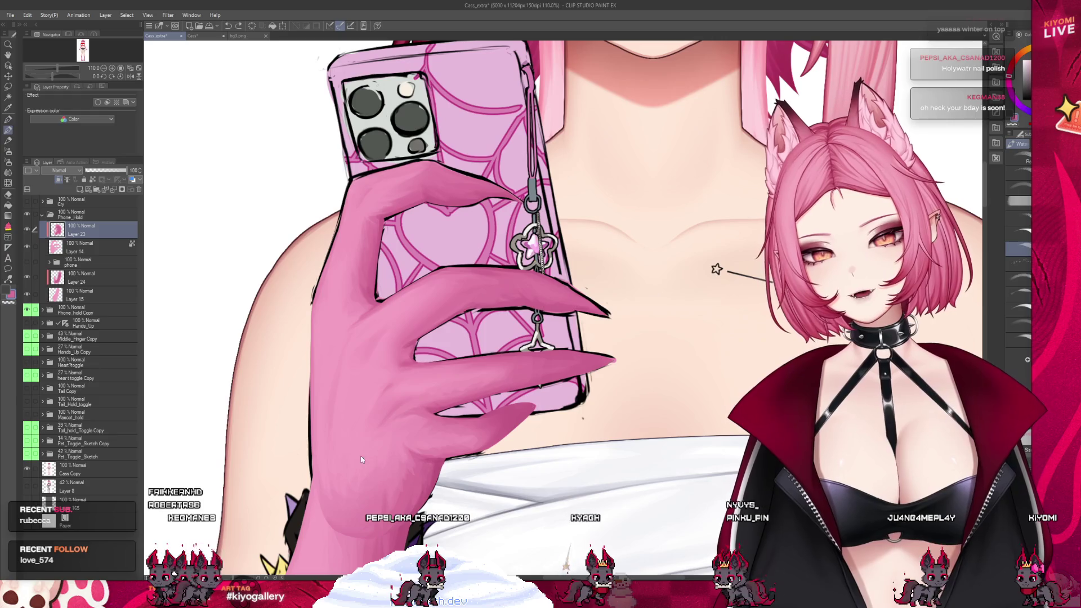
click(26, 229)
click(84, 247)
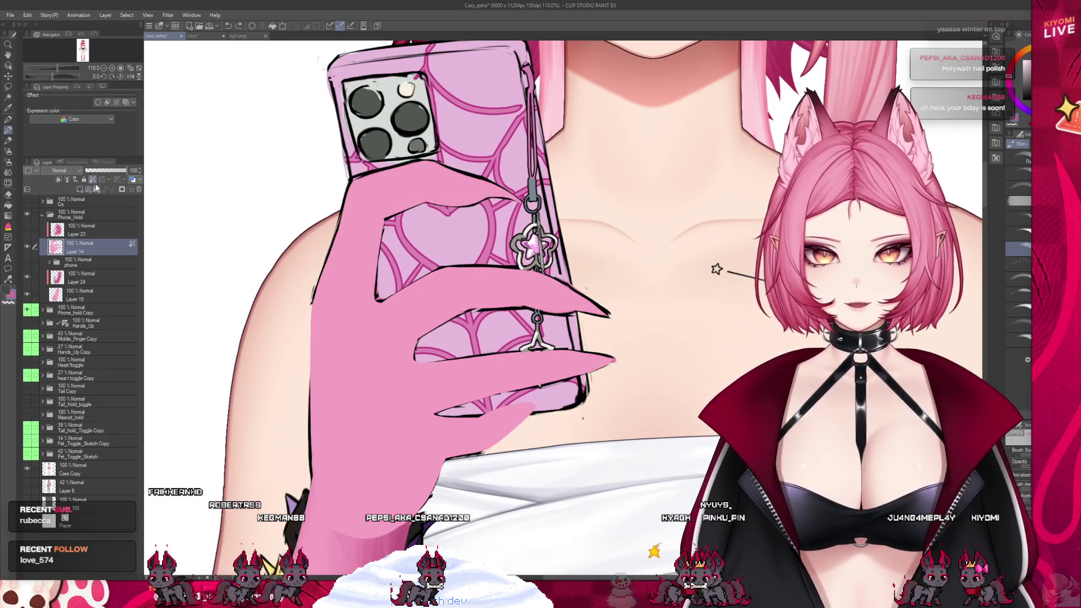
- Switch to the Blend tool, show Layer 15's wrist cuff, and hide the phone and line art
click(8, 172)
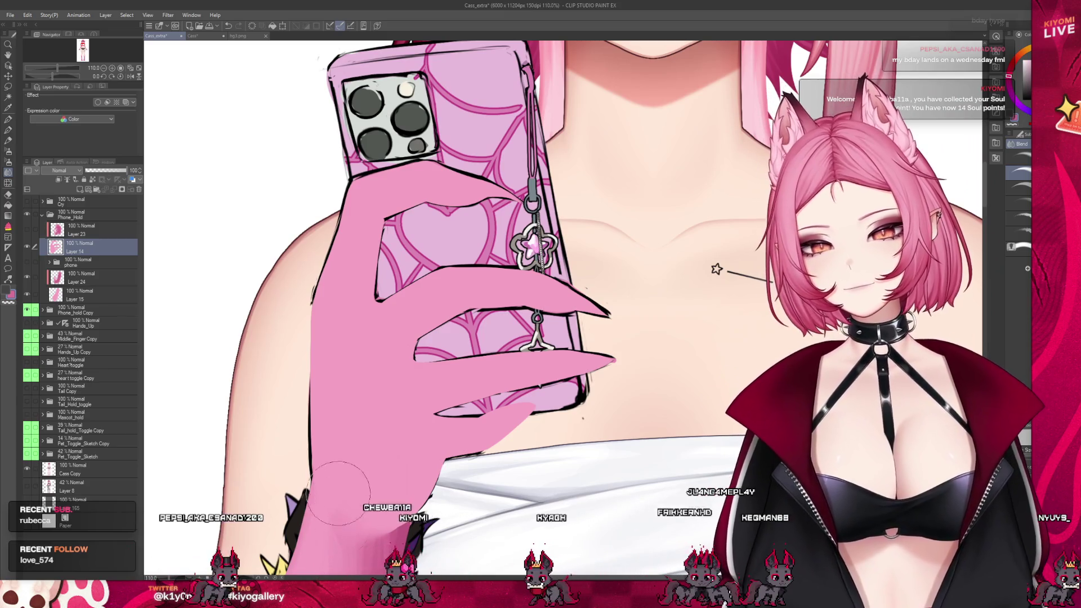
click(27, 294)
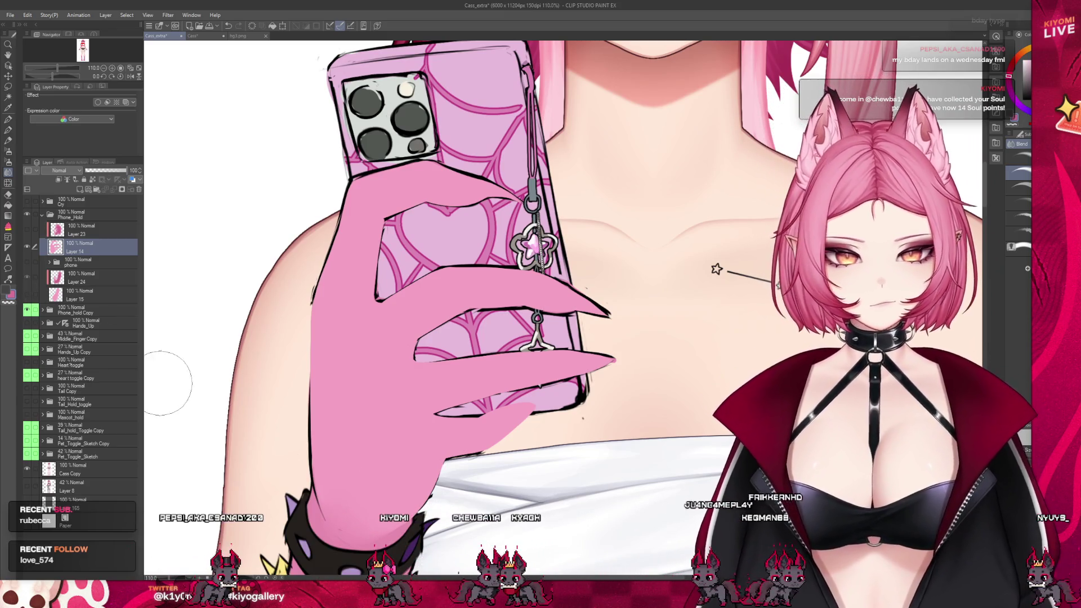
click(29, 311)
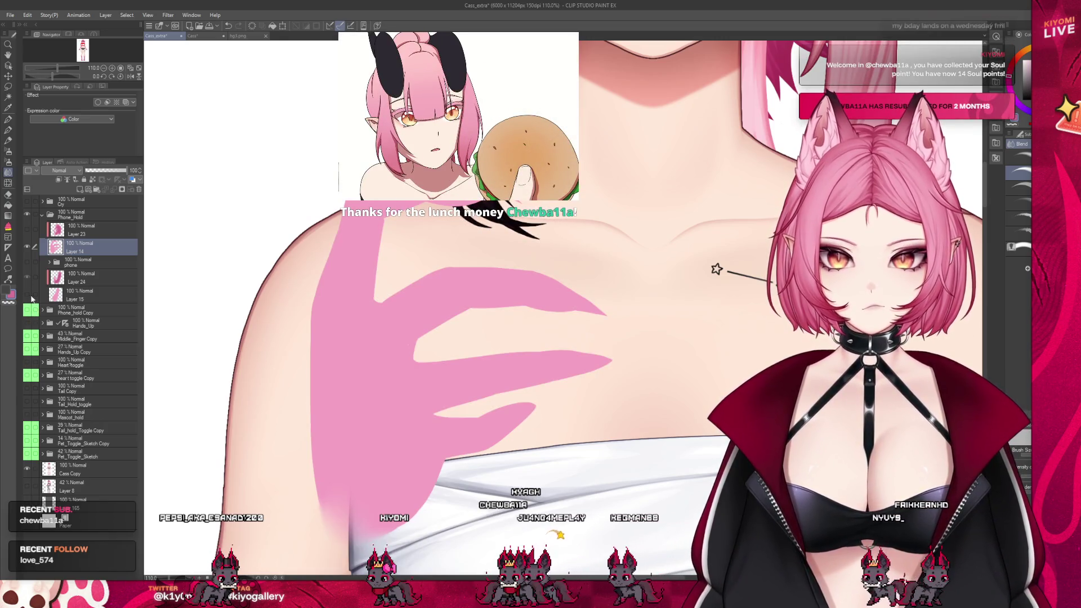
- Show Layer 23's hand shading again
click(27, 229)
click(90, 232)
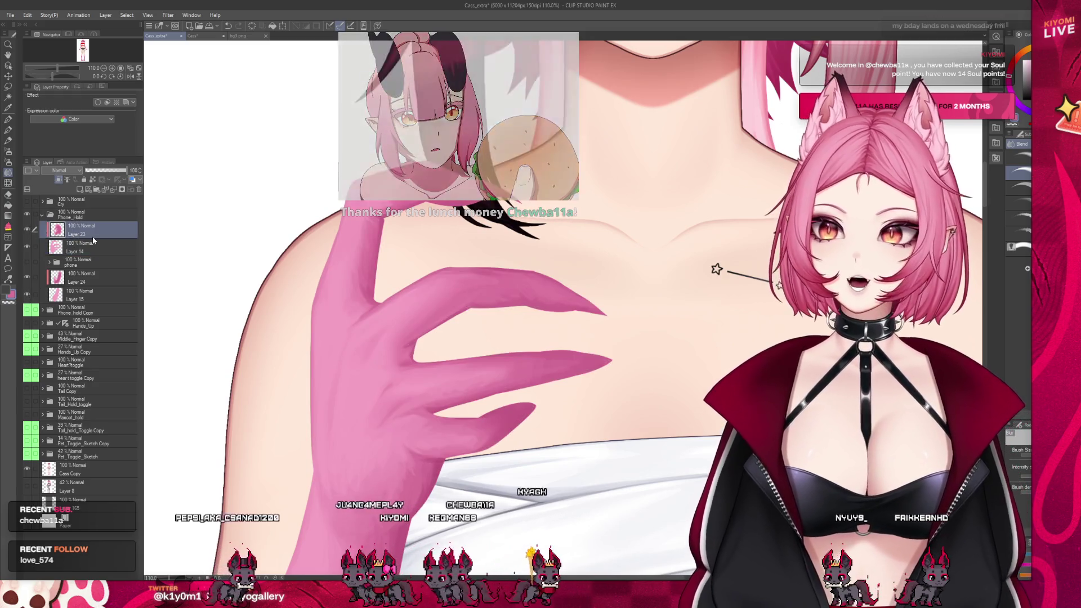
scroll(464, 375, down, 2)
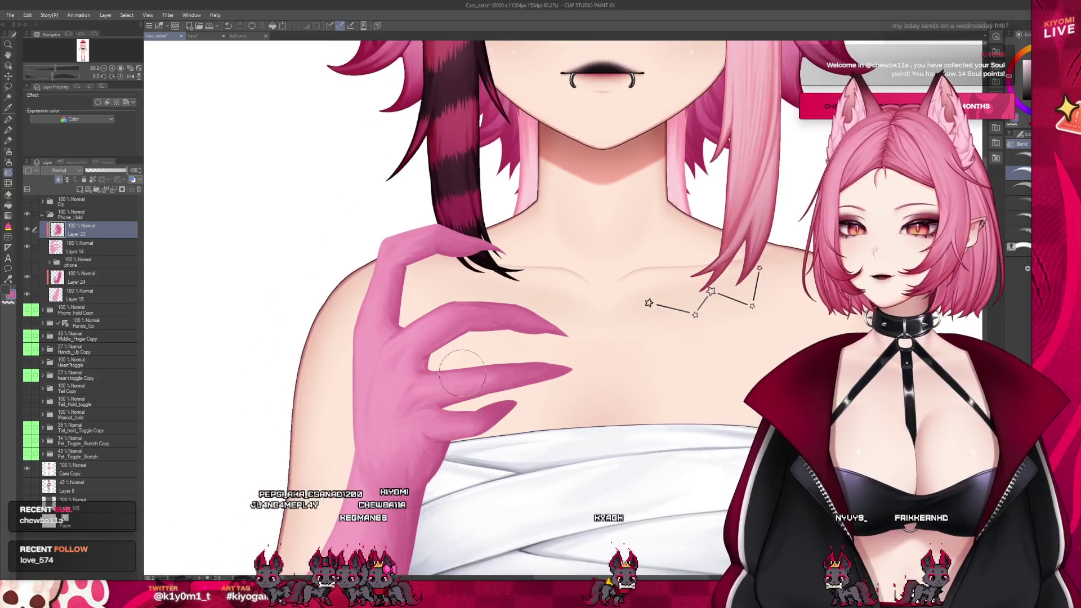
scroll(465, 374, down, 3)
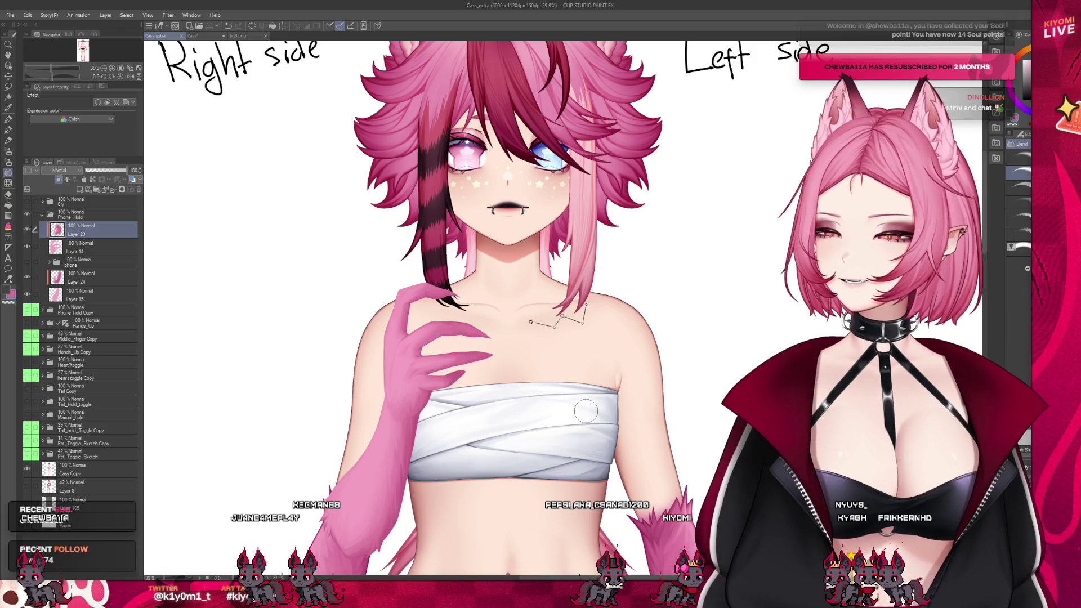
scroll(514, 406, up, 1)
scroll(440, 366, up, 1)
scroll(359, 323, up, 1)
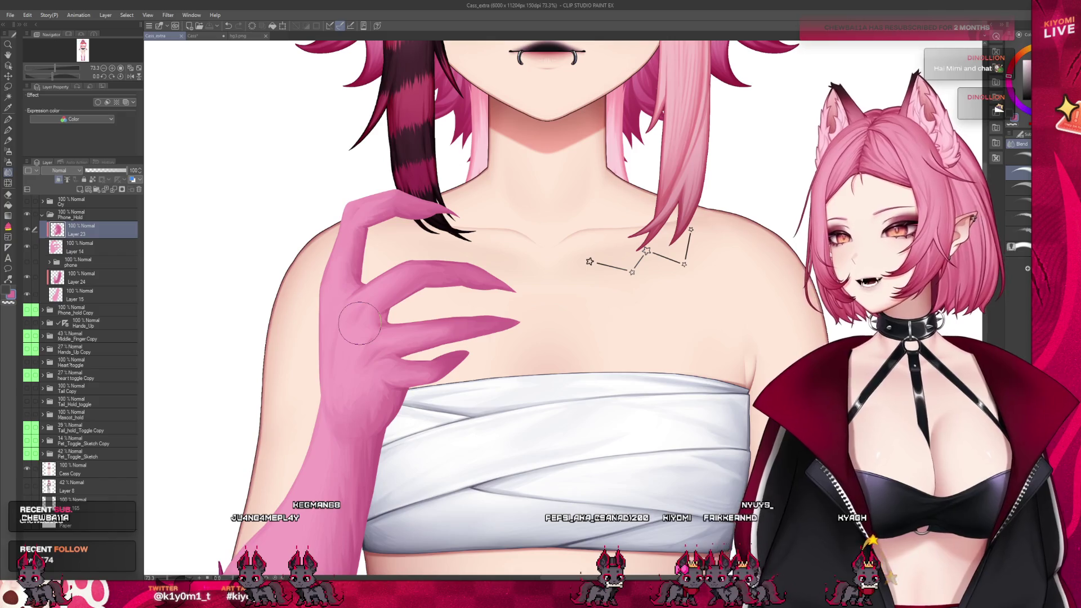
scroll(319, 317, up, 1)
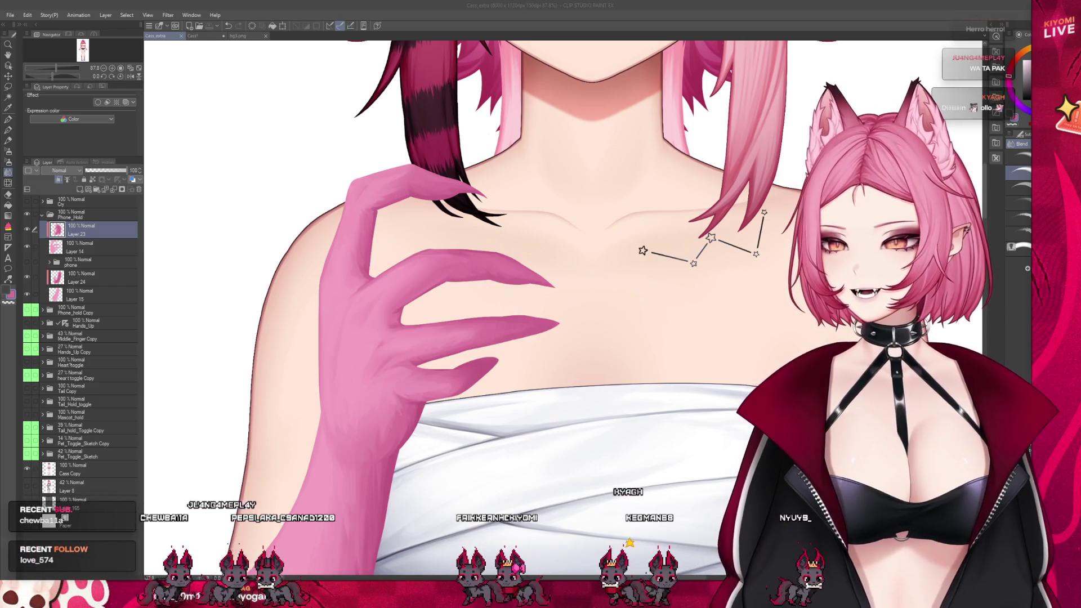
scroll(392, 327, up, 2)
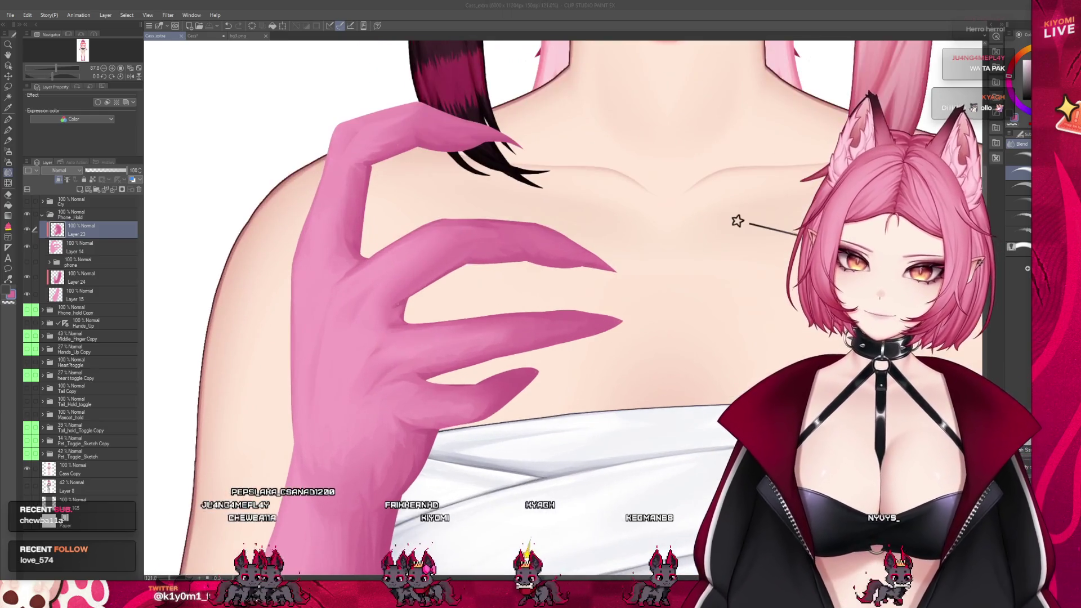
- Show the phone folder again and select Layer 14
click(84, 248)
click(27, 261)
scroll(396, 345, down, 2)
scroll(396, 344, down, 4)
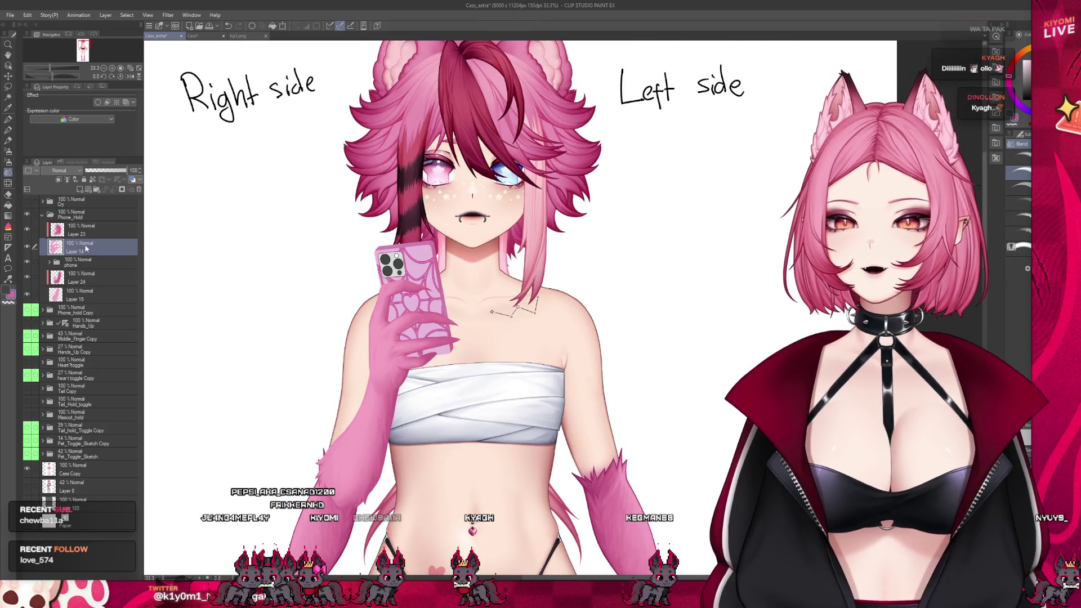
click(88, 232)
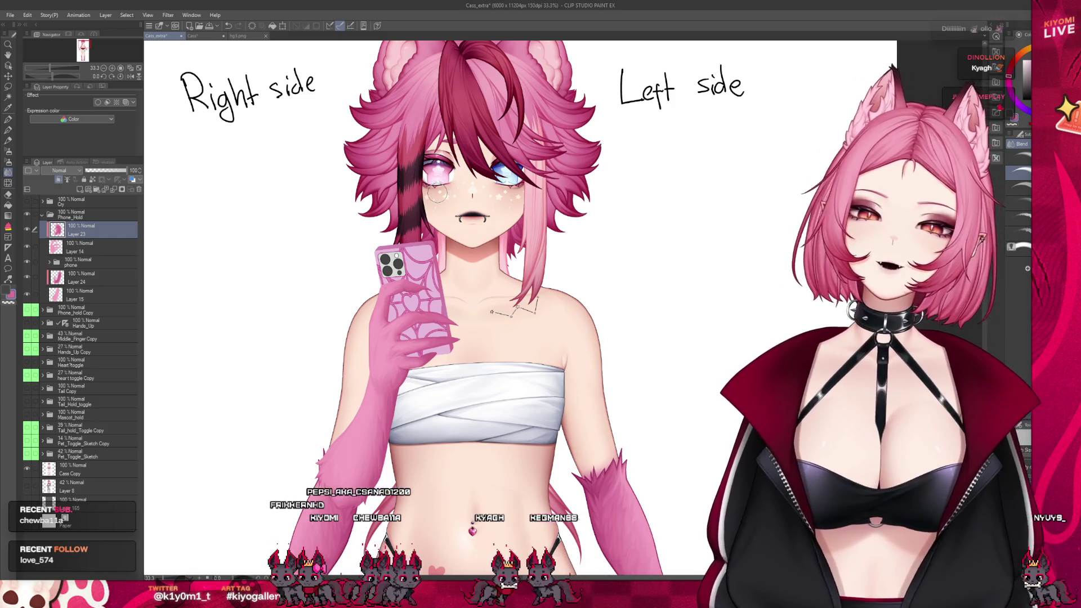
scroll(400, 304, up, 2)
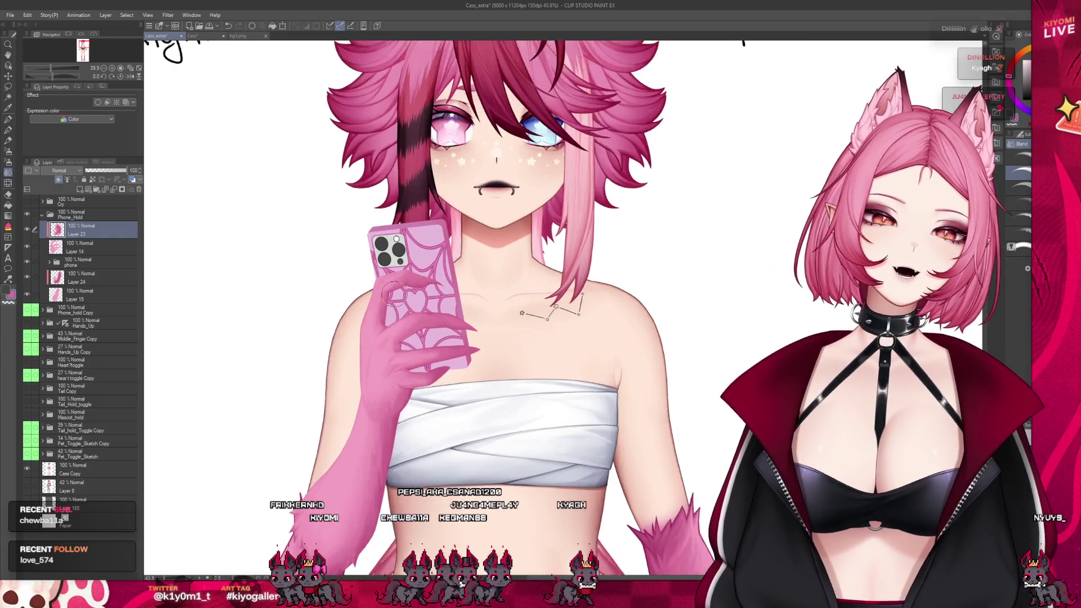
scroll(383, 369, up, 2)
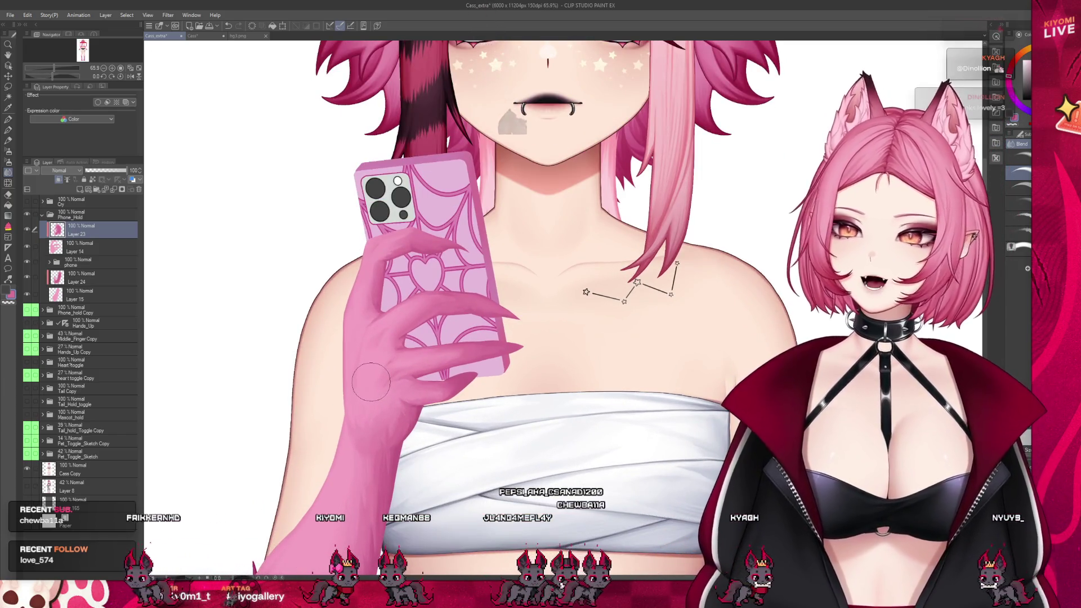
scroll(400, 421, up, 2)
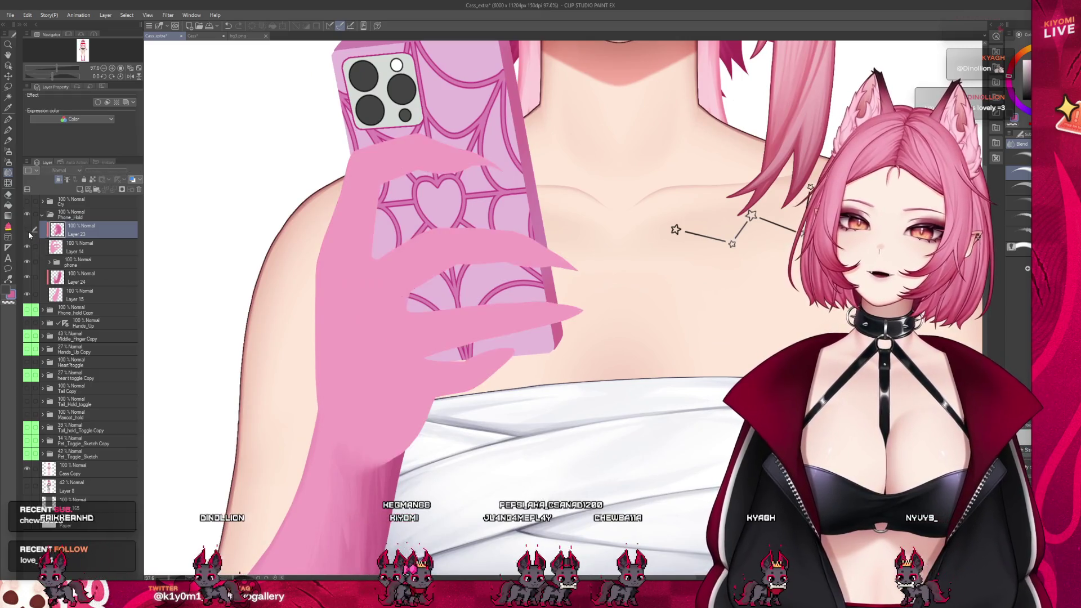
scroll(404, 254, up, 1)
click(9, 131)
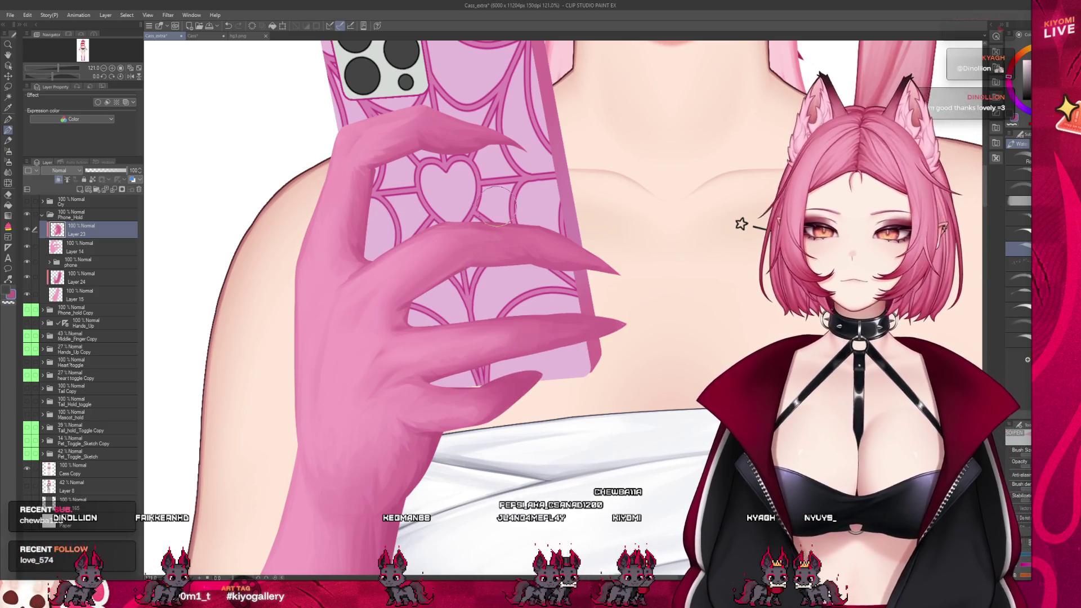
scroll(497, 207, down, 1)
scroll(451, 309, down, 3)
scroll(394, 405, down, 1)
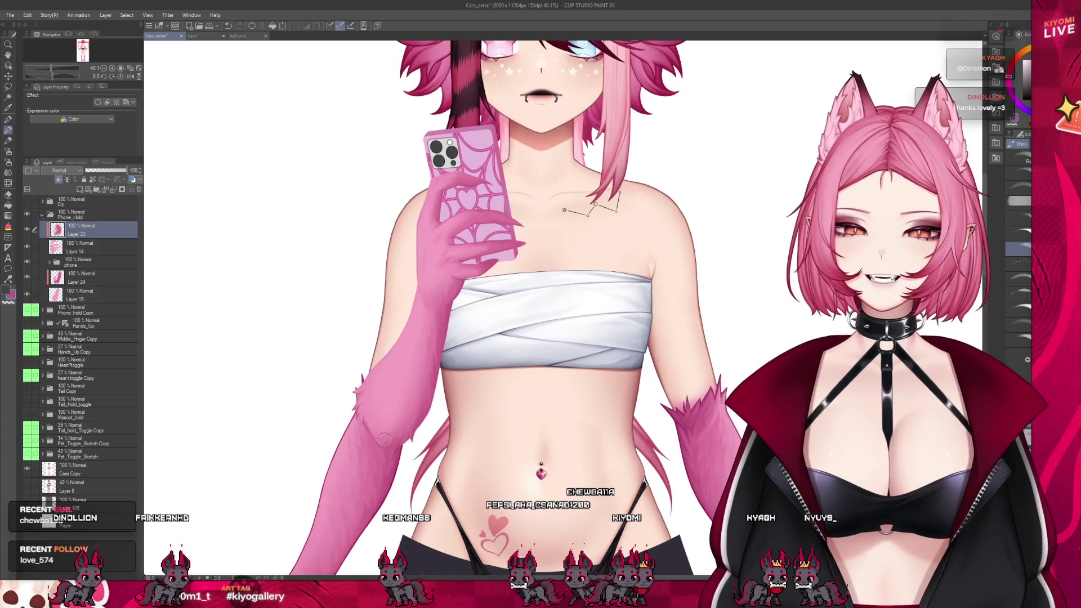
scroll(372, 428, up, 1)
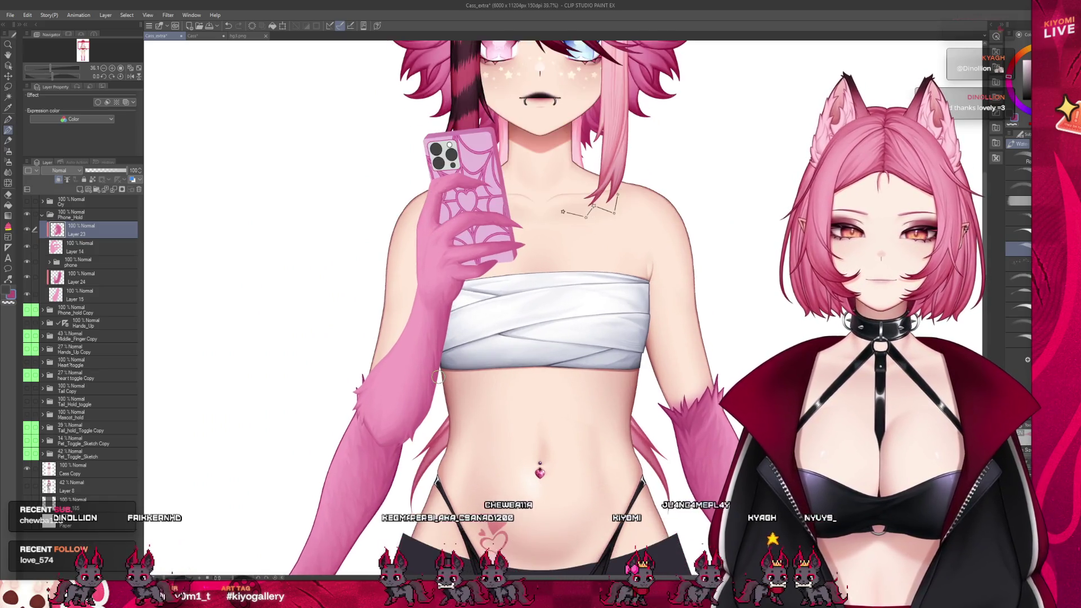
scroll(344, 389, up, 1)
scroll(316, 344, up, 1)
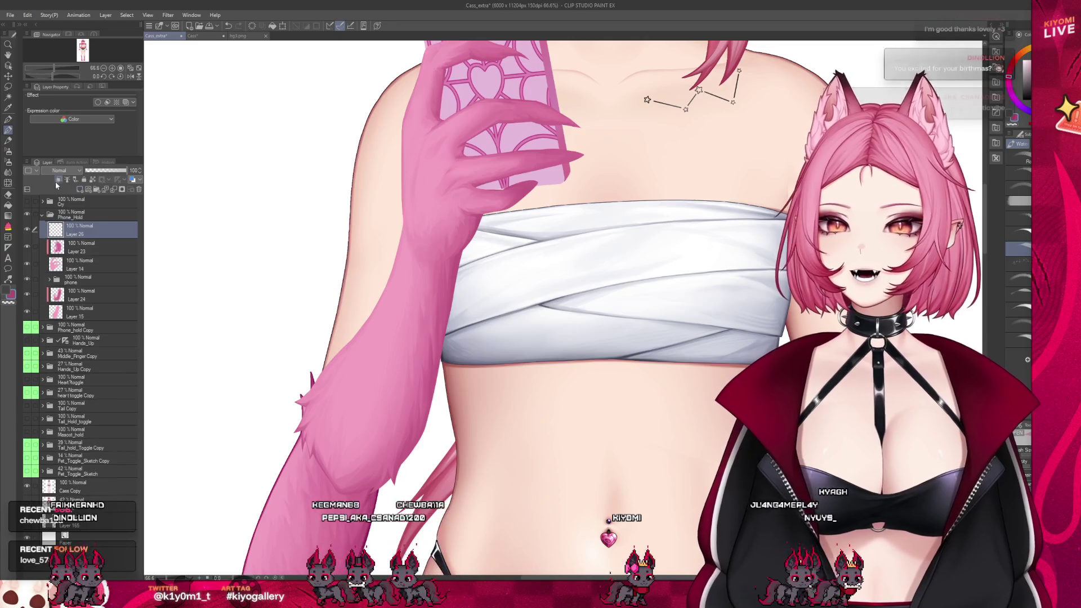
- Add a layer in Phone_Hold and Layer 27 above Layer 24, then paint pink over the raised arm
click(79, 190)
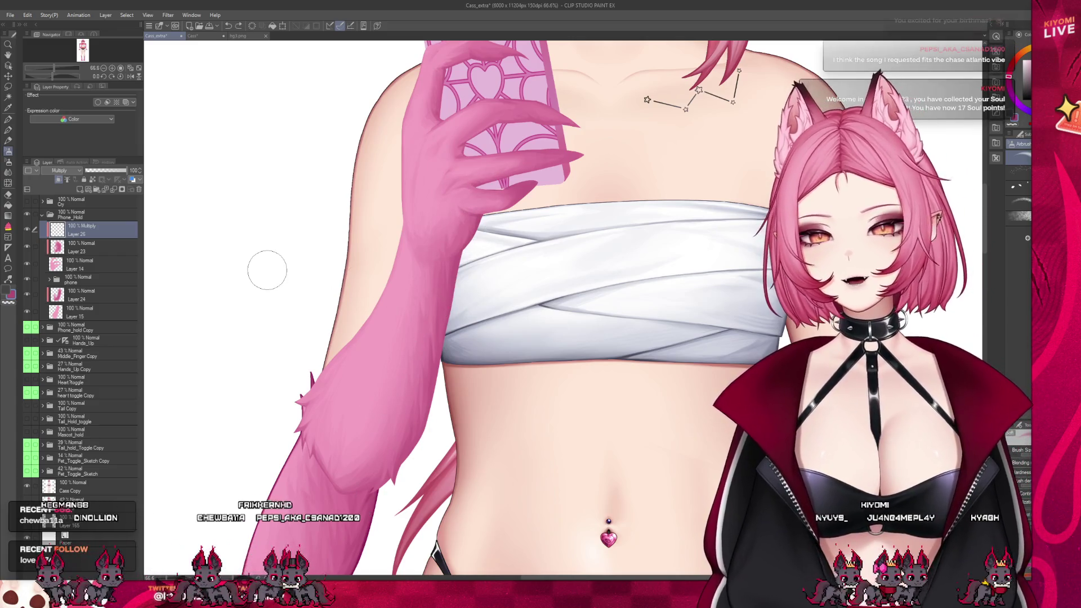
click(94, 295)
key(ctrl+shift+n)
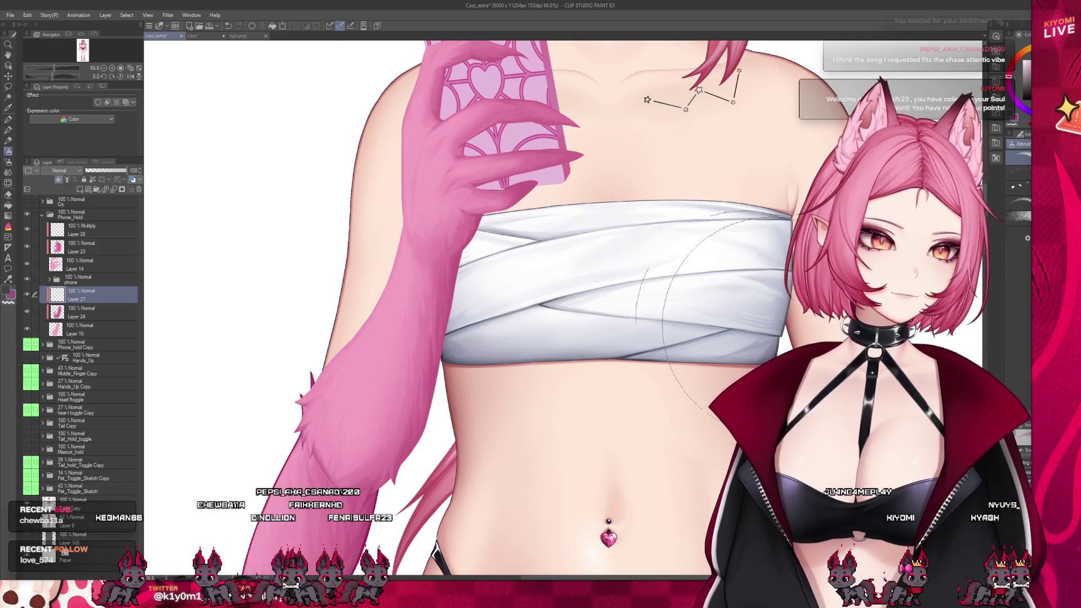
drag(382, 439, 511, 323)
key(ctrl+z)
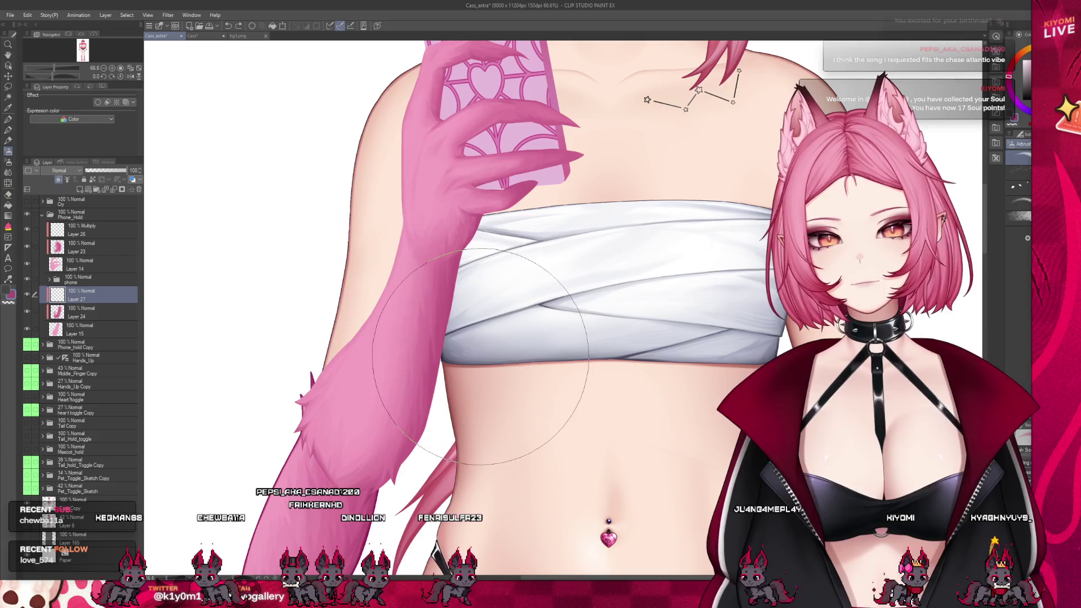
drag(389, 462, 316, 326)
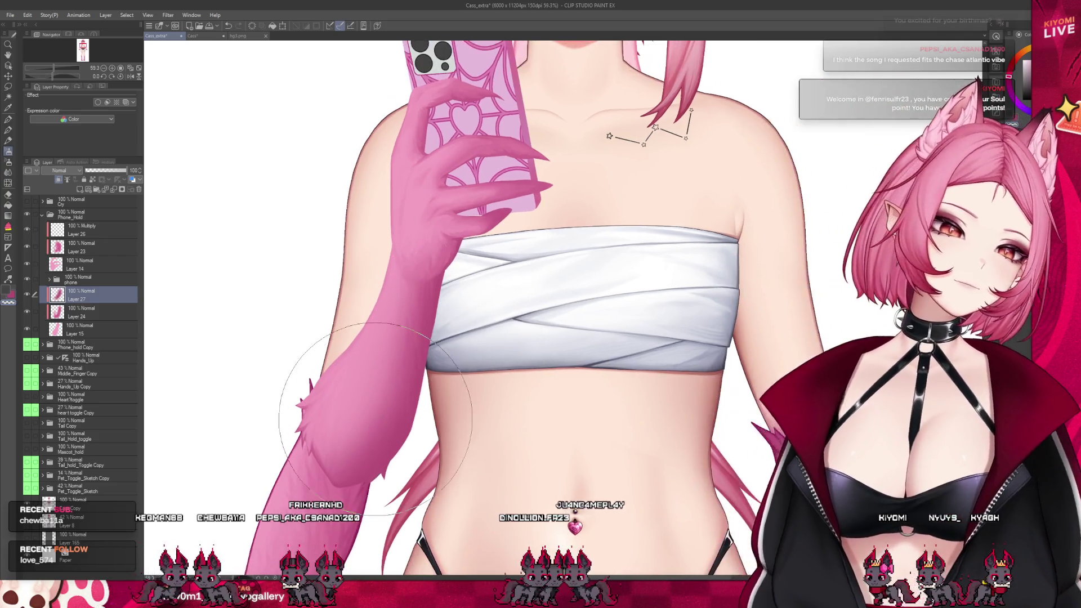
- Lower Layer 27's opacity to 67%, then delete Layer 27
scroll(437, 307, down, 5)
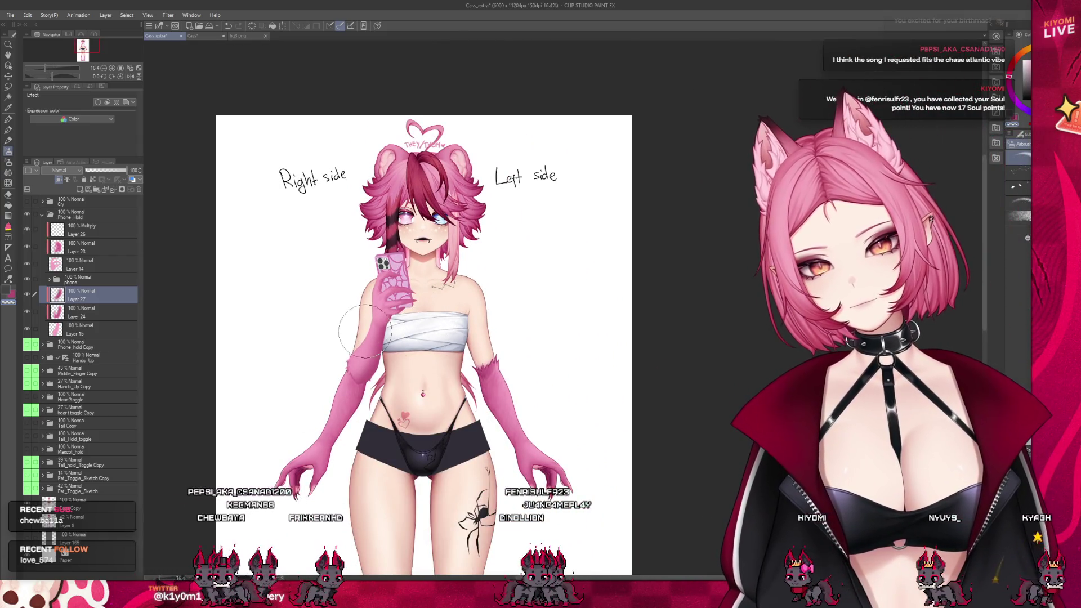
scroll(365, 332, up, 1)
scroll(382, 332, up, 1)
drag(126, 170, 113, 170)
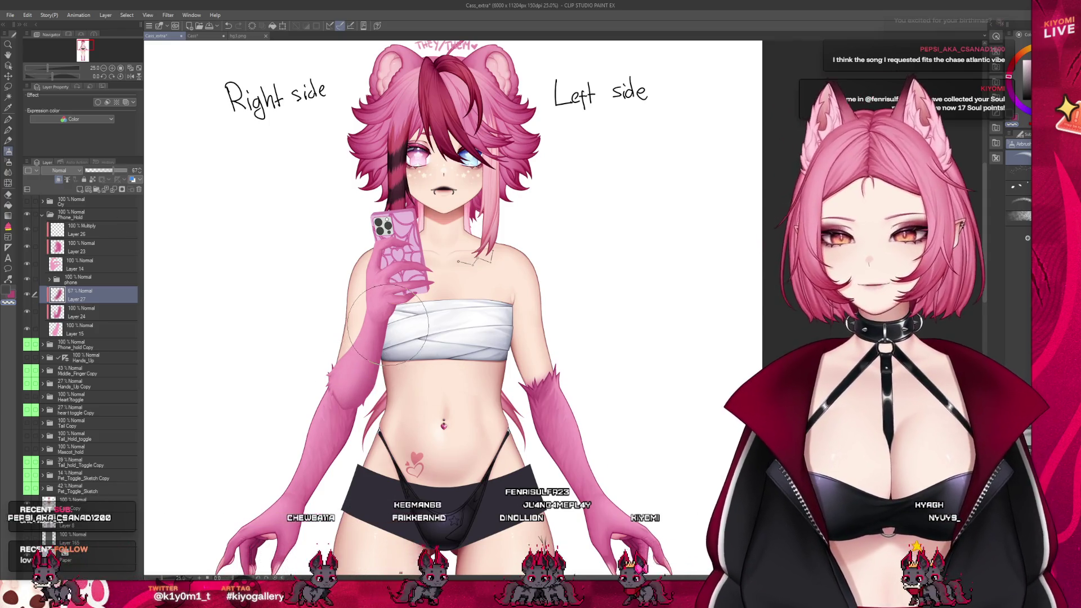
scroll(388, 327, up, 1)
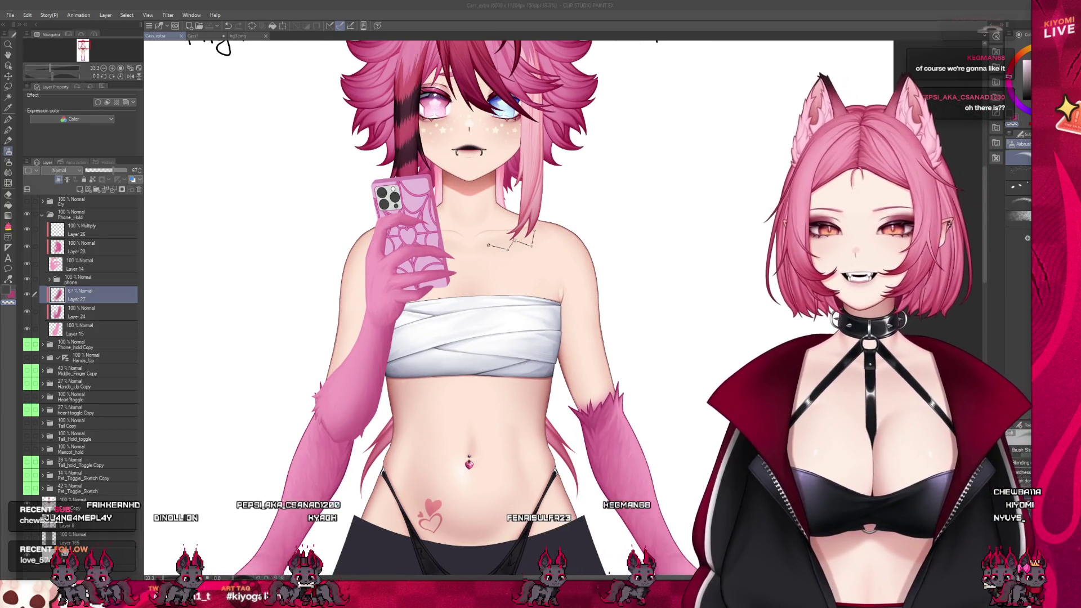
click(139, 190)
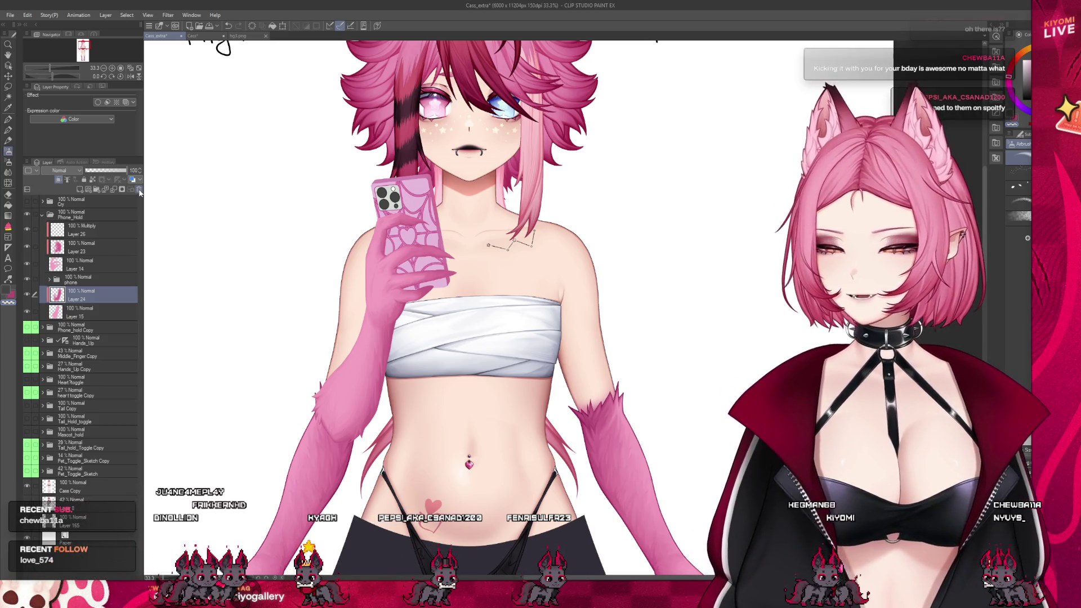
- Paint multiply shading over the phone-holding hand on Layer 26 at 38% opacity and save
scroll(314, 205, up, 1)
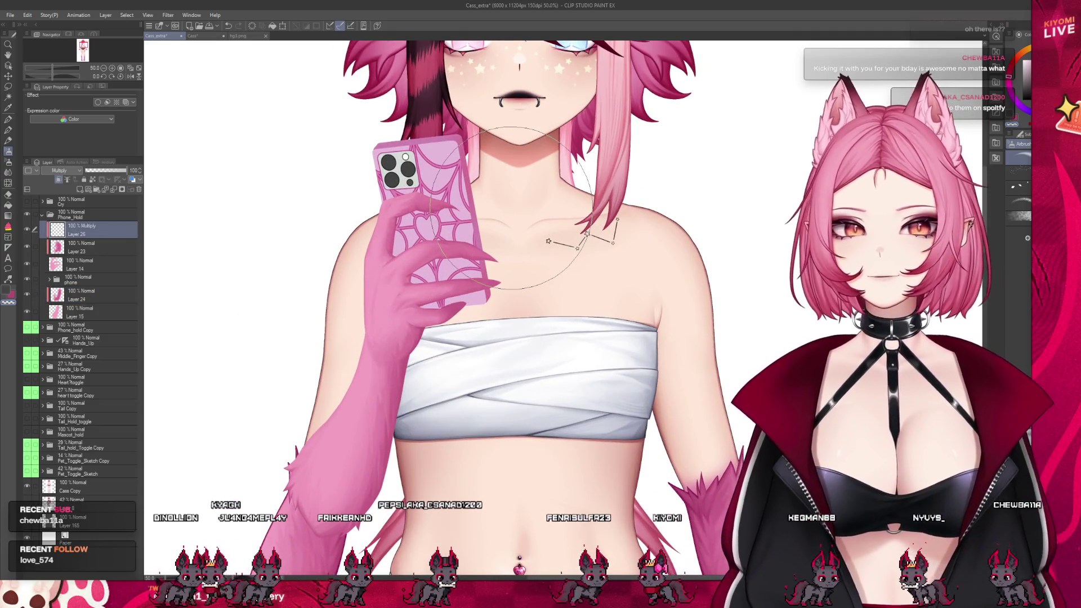
mouse_move(549, 219)
mouse_down()
mouse_move(428, 243)
mouse_move(439, 293)
mouse_up()
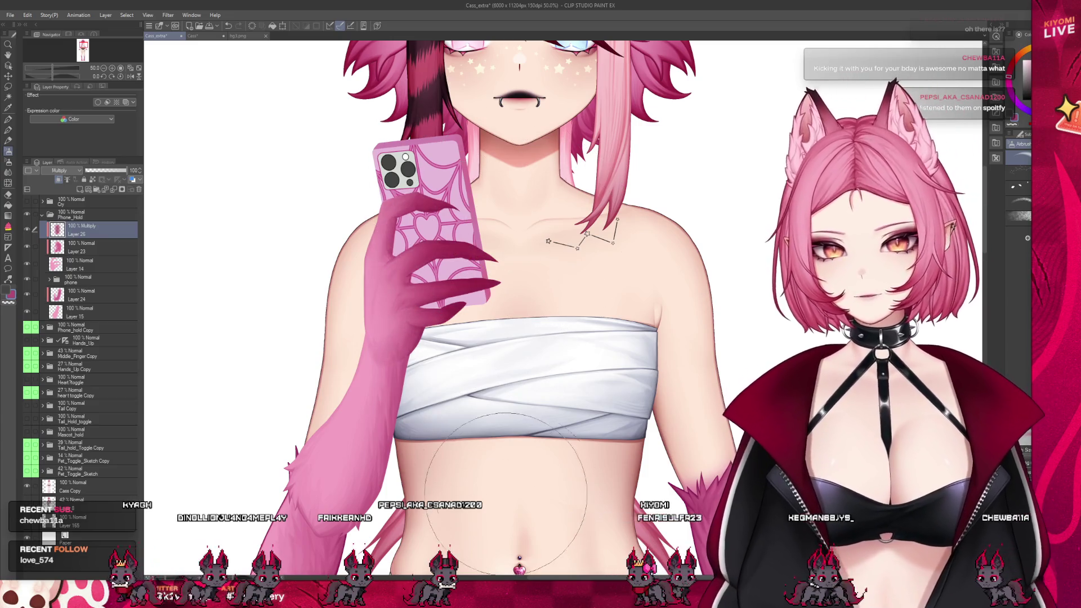
click(102, 172)
scroll(332, 210, down, 1)
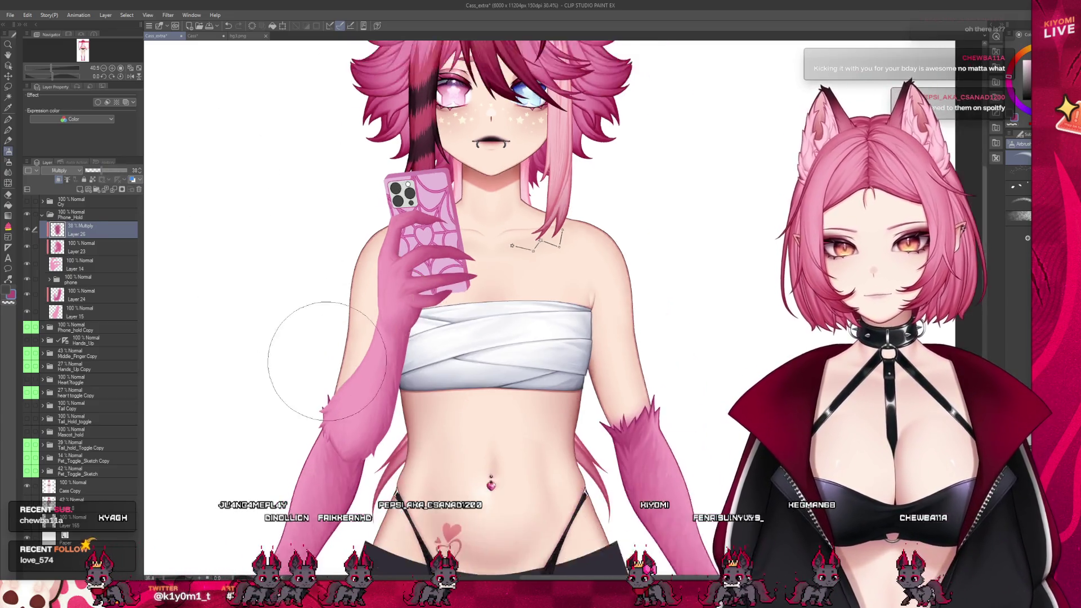
scroll(347, 366, down, 2)
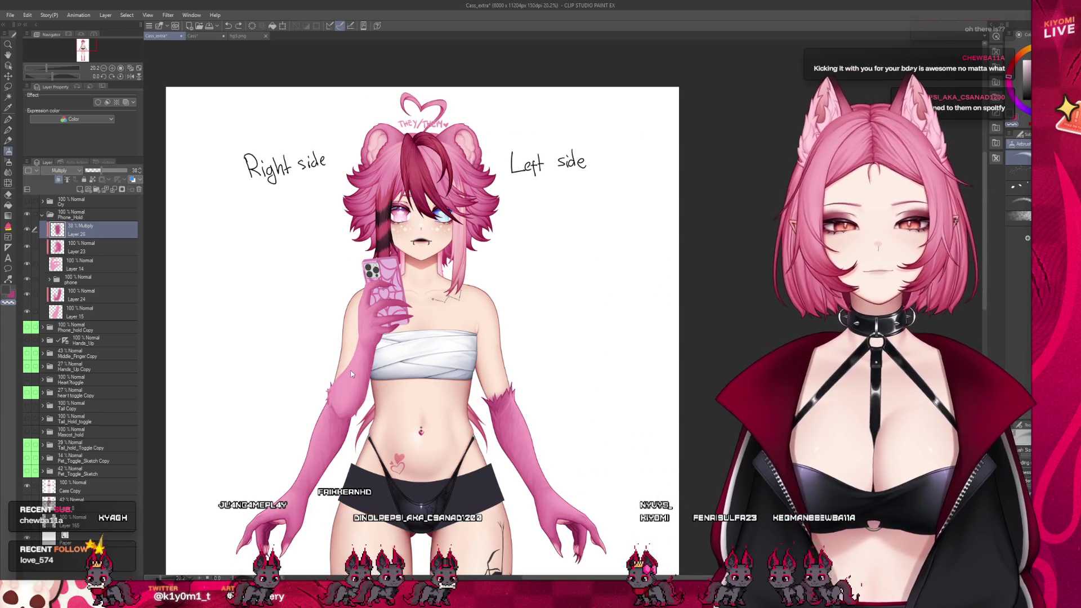
scroll(272, 273, up, 1)
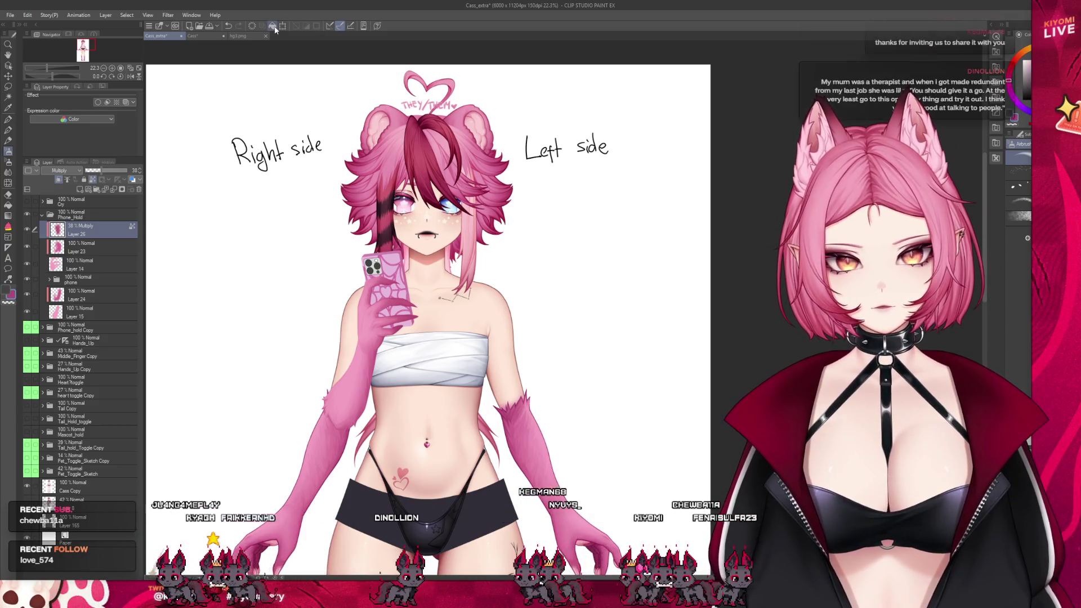
scroll(425, 239, up, 1)
key(ctrl+s)
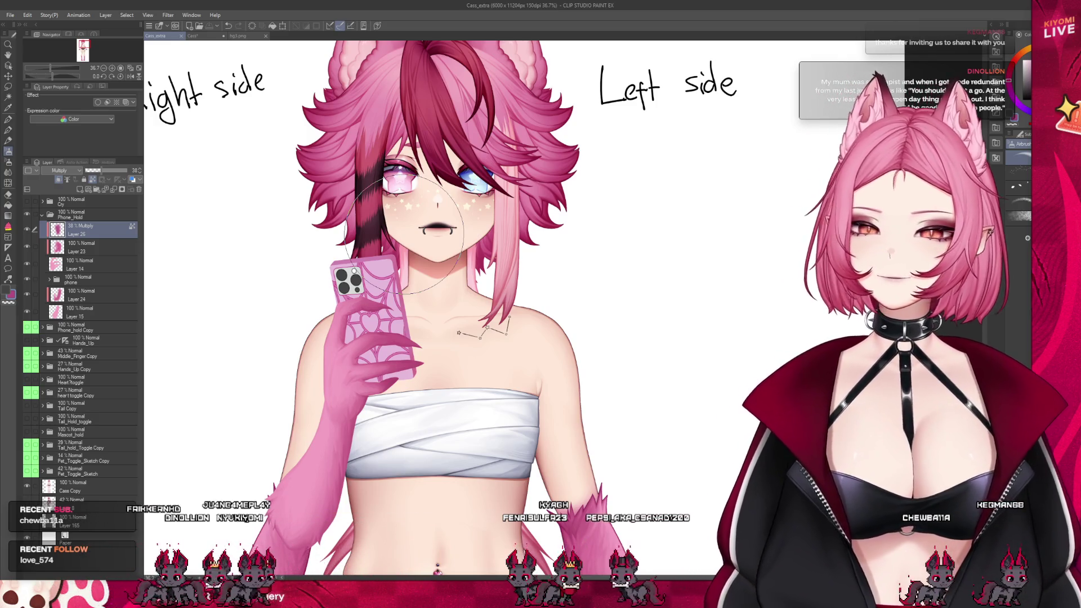
- Reduce Layer 26's hand shading opacity further to 30%
scroll(371, 276, up, 2)
click(96, 170)
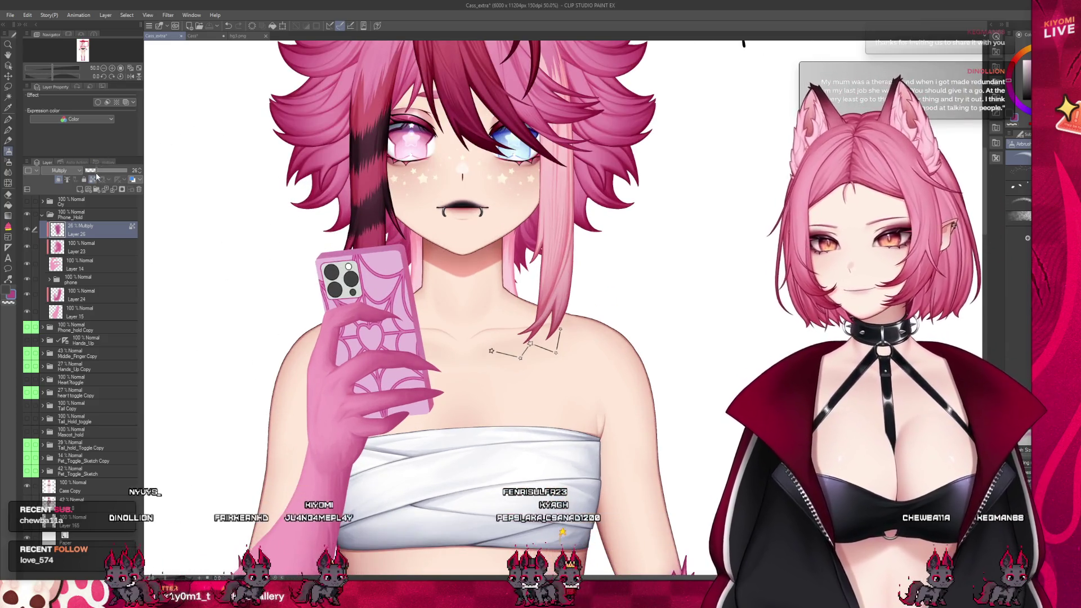
drag(95, 177, 100, 171)
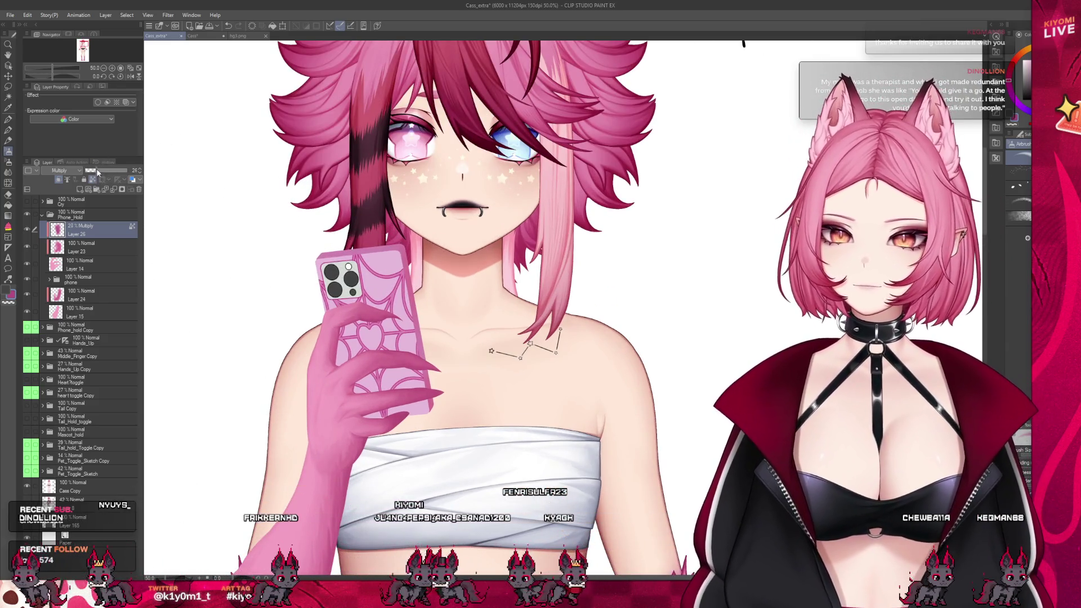
scroll(279, 248, down, 2)
scroll(304, 245, down, 1)
scroll(327, 242, down, 1)
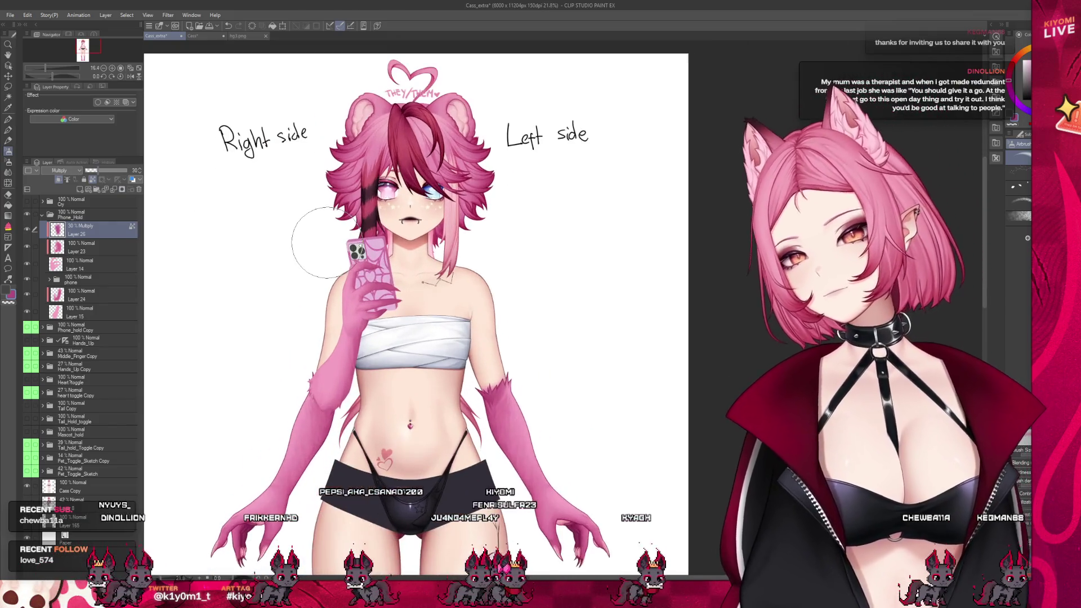
scroll(304, 239, up, 1)
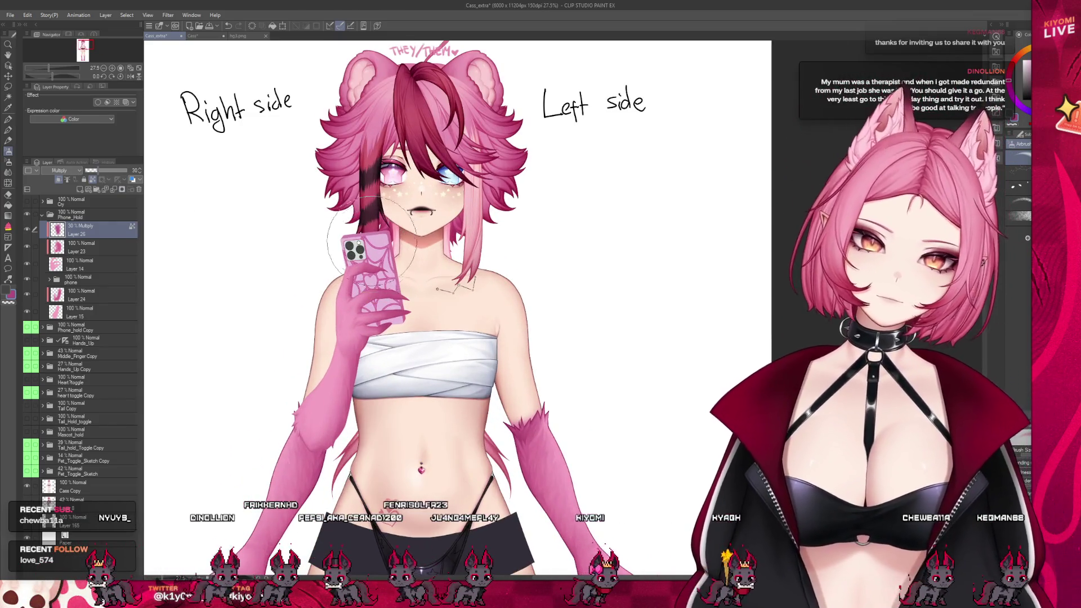
scroll(377, 228, up, 1)
scroll(378, 231, up, 1)
scroll(373, 218, up, 1)
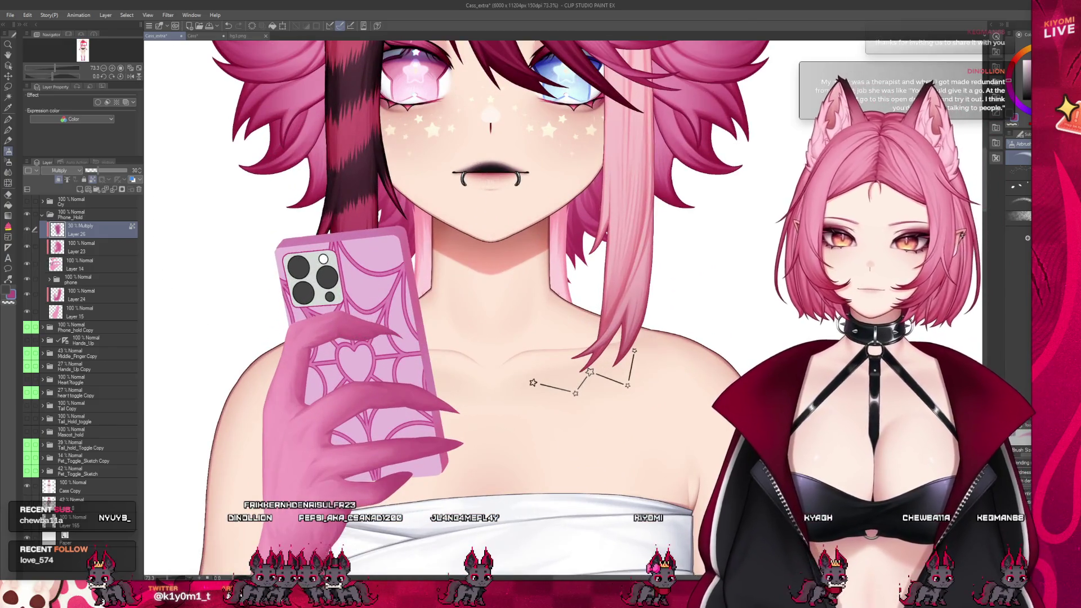
- Expand the phone folder, add a new layer above Layer 16, and switch to the Move layer tool
click(52, 280)
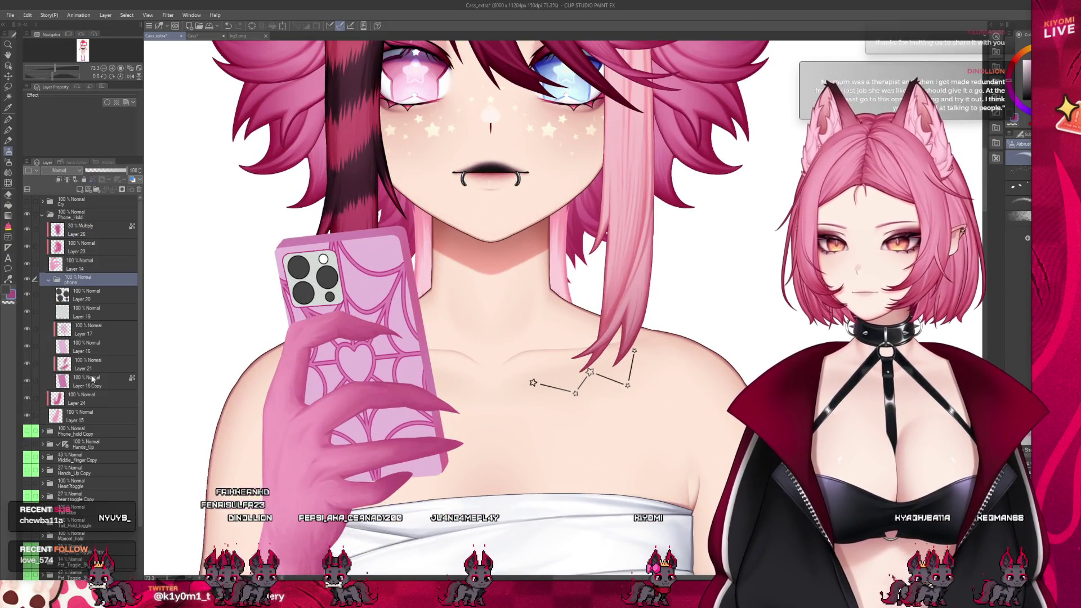
click(45, 349)
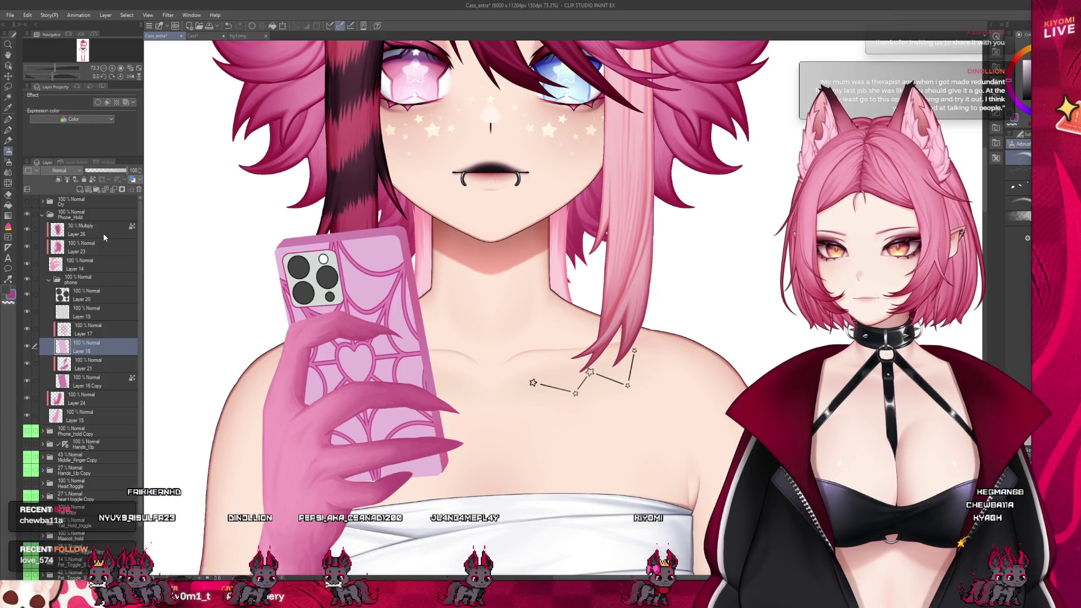
click(80, 189)
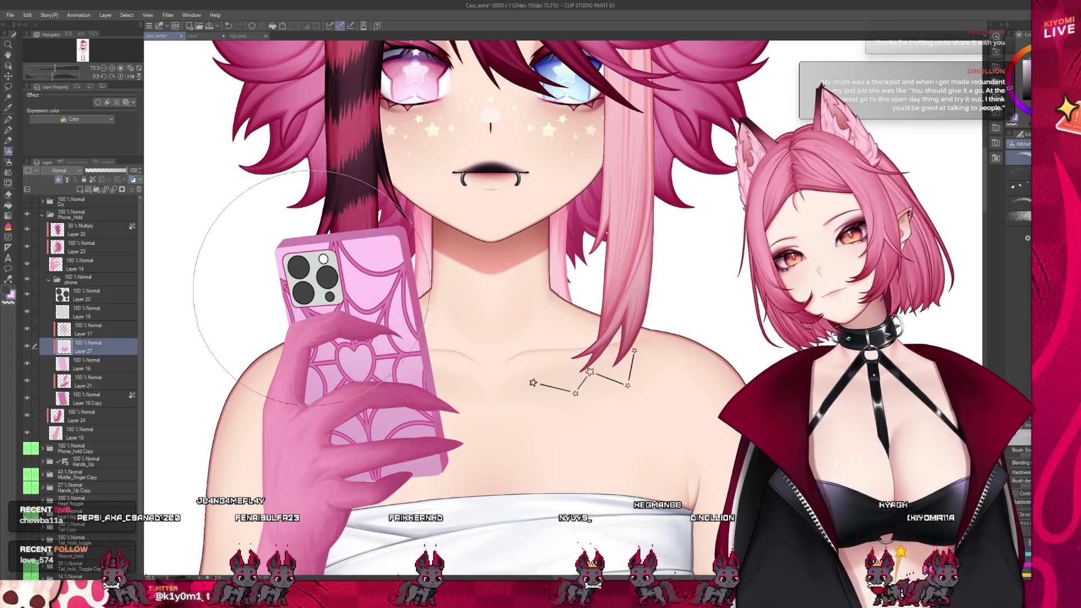
key(k)
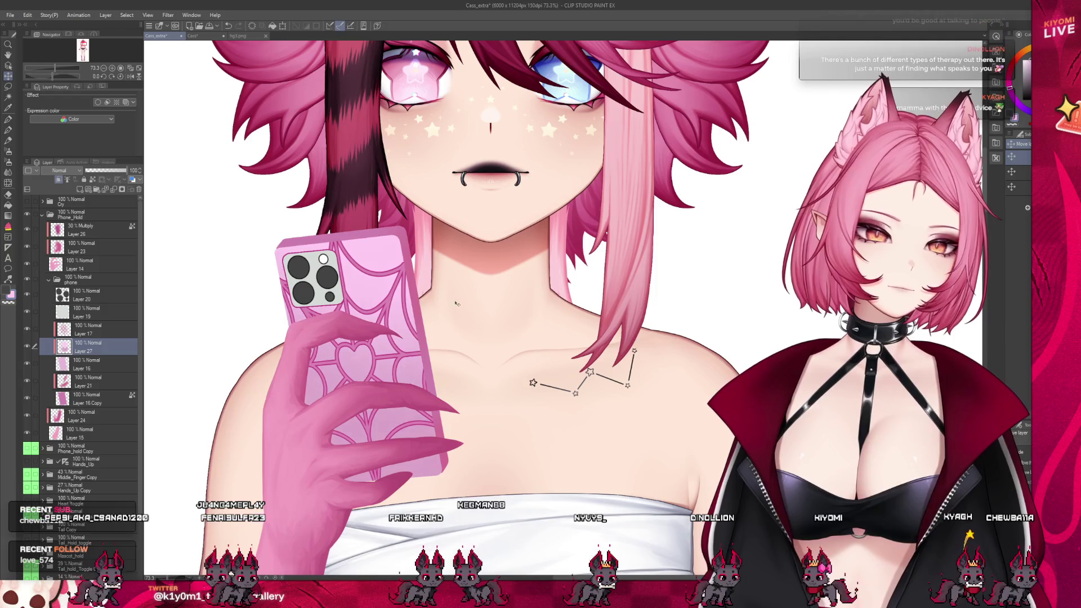
scroll(487, 329, down, 2)
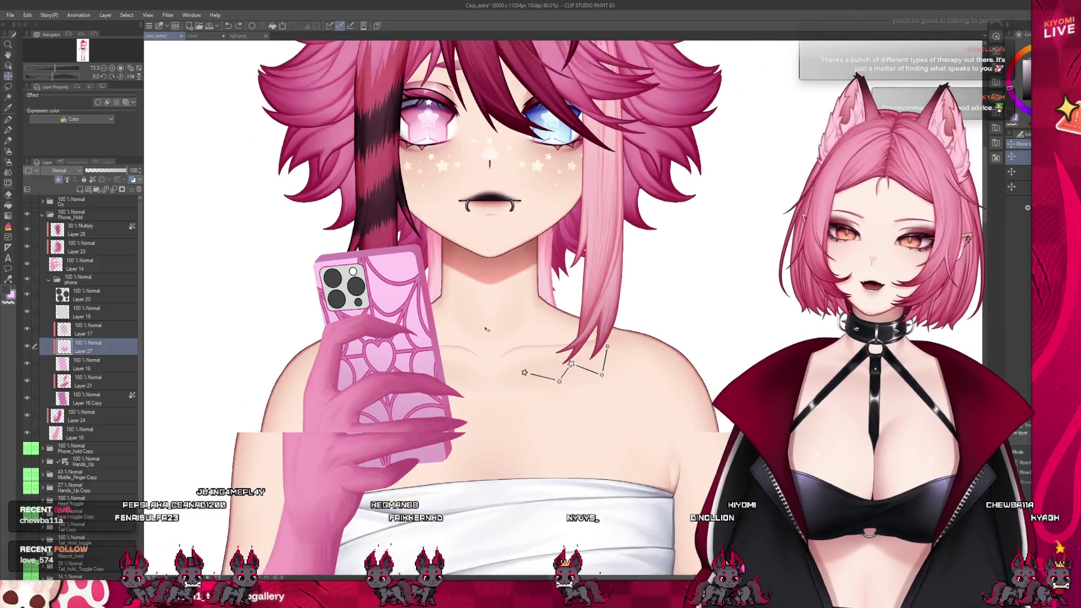
scroll(487, 330, down, 2)
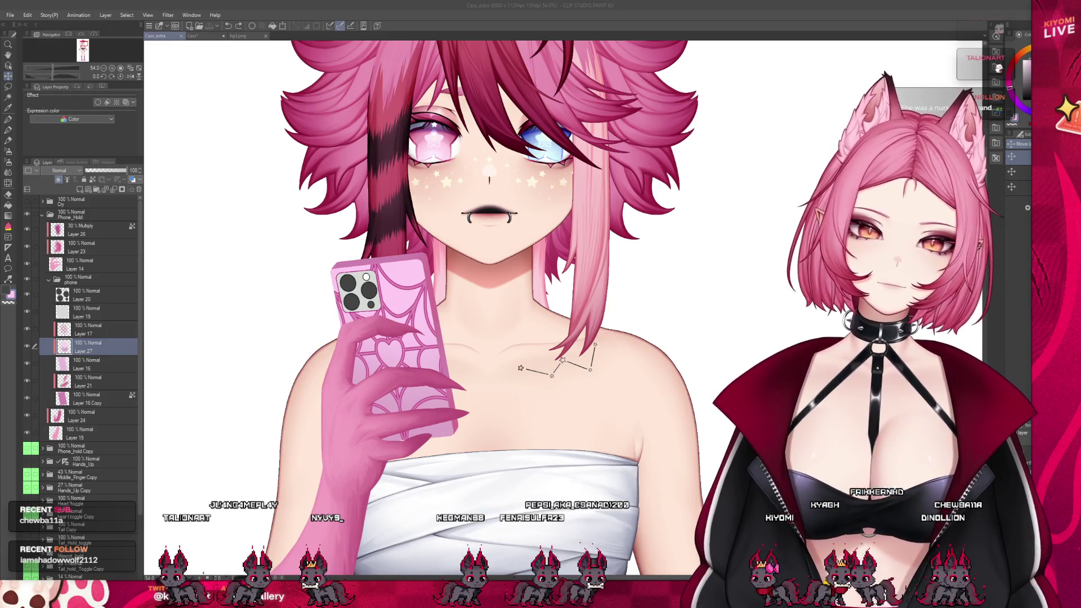
- Select Layer 24 via Layer 19 and pick the Watercolor brush, zoomed in on the arm
scroll(564, 310, down, 3)
scroll(563, 310, up, 2)
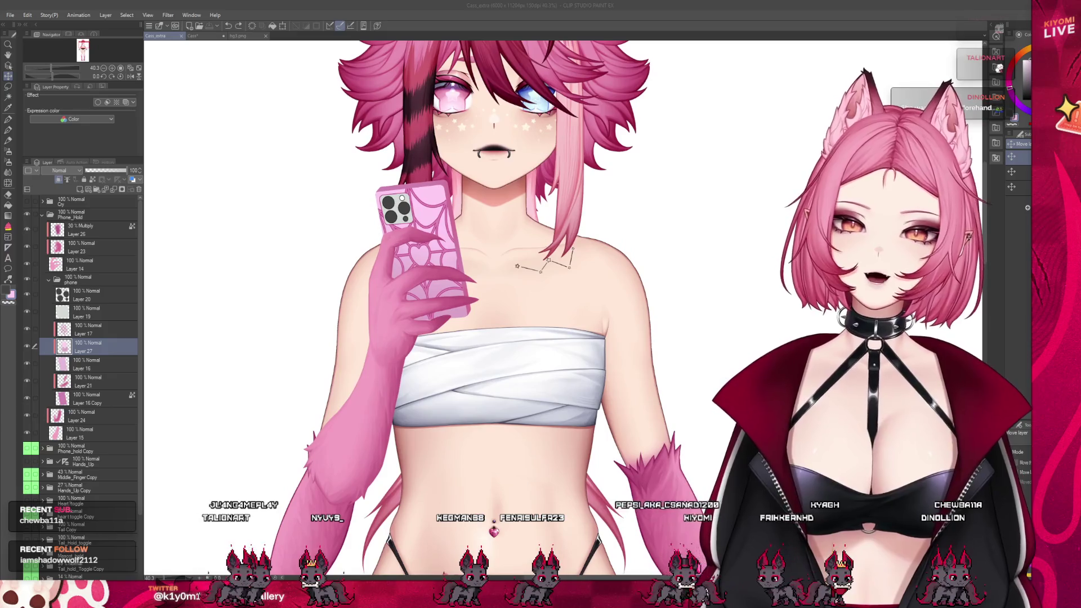
click(48, 315)
click(84, 416)
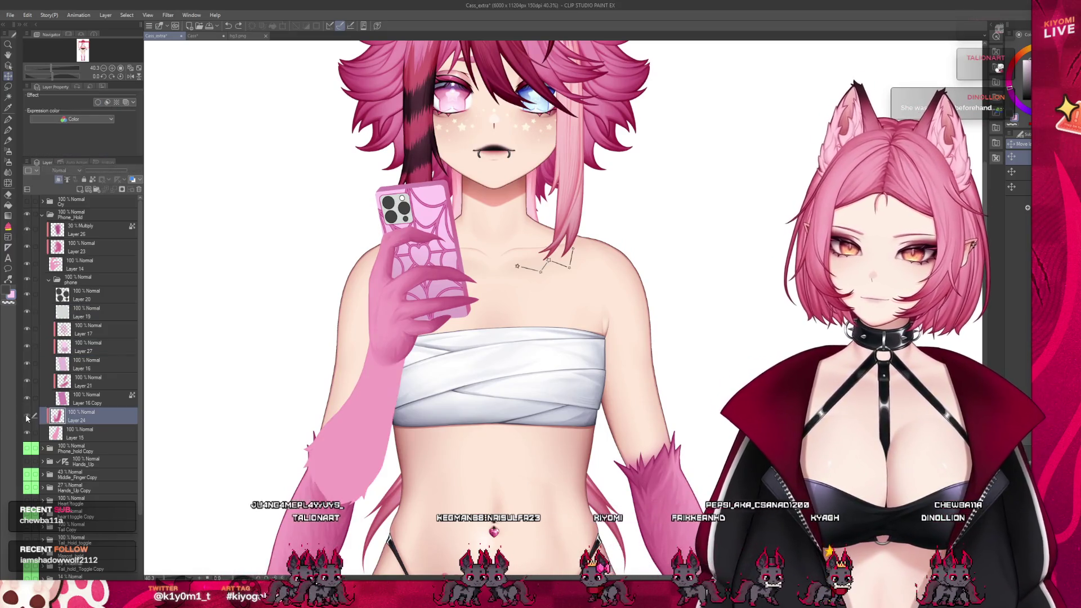
scroll(357, 396, up, 1)
scroll(358, 396, up, 1)
scroll(358, 396, up, 1)
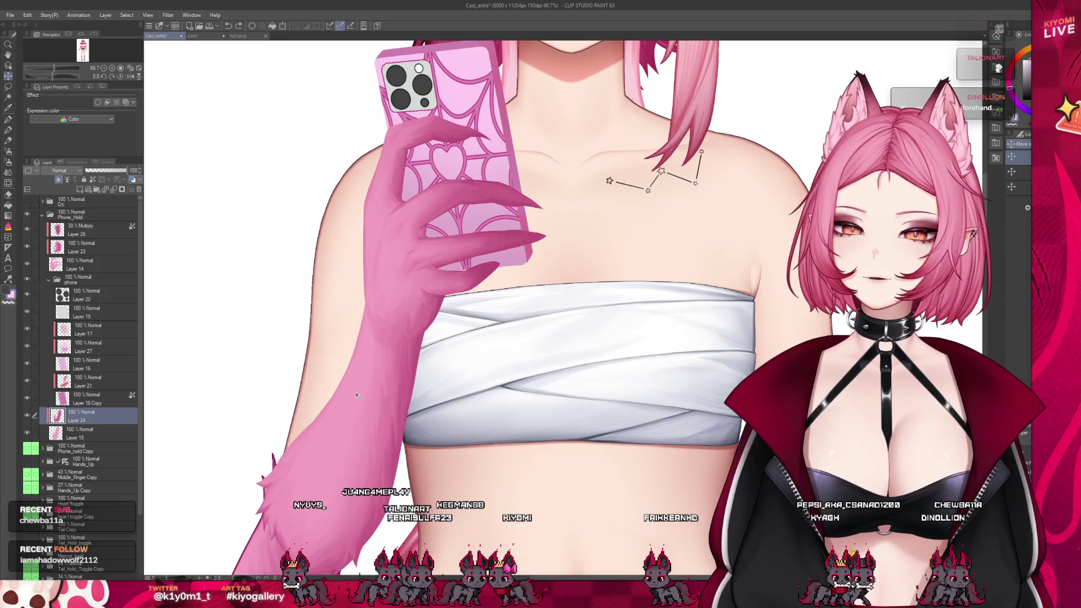
click(14, 140)
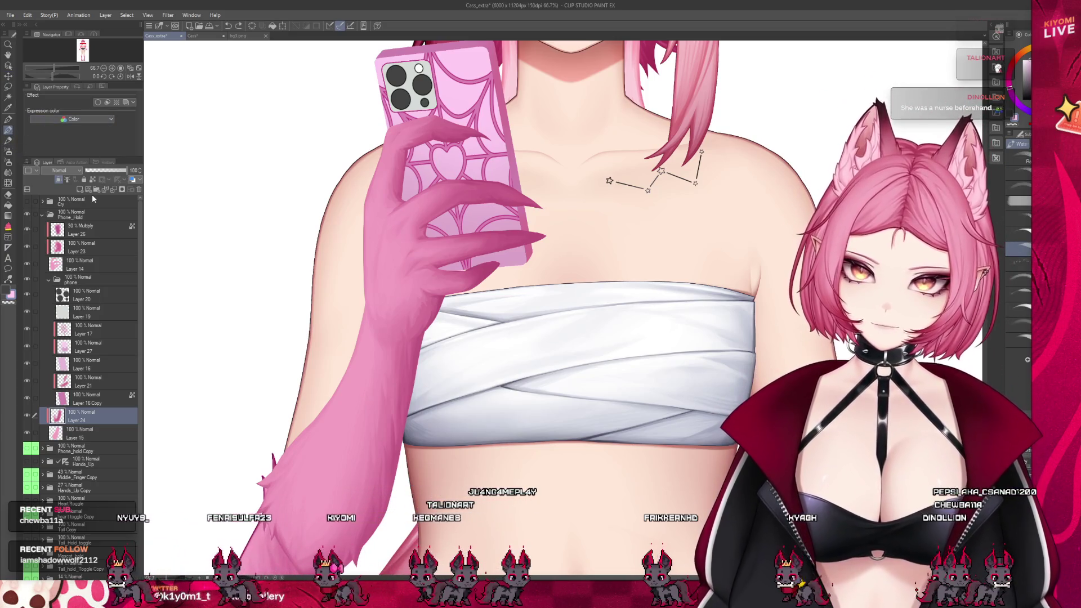
scroll(338, 225, down, 3)
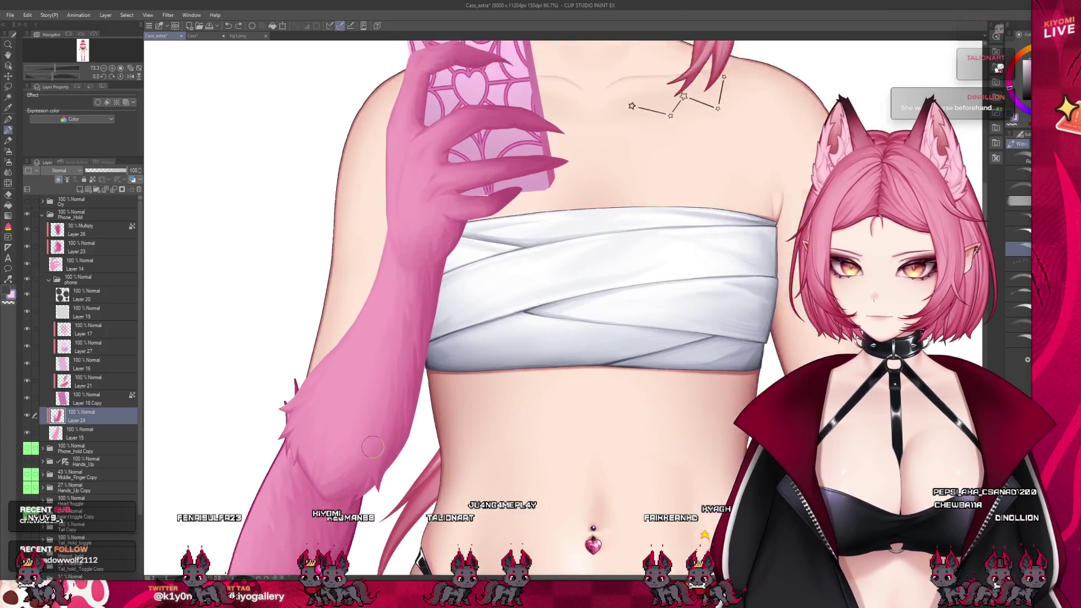
scroll(399, 313, up, 2)
scroll(399, 313, up, 1)
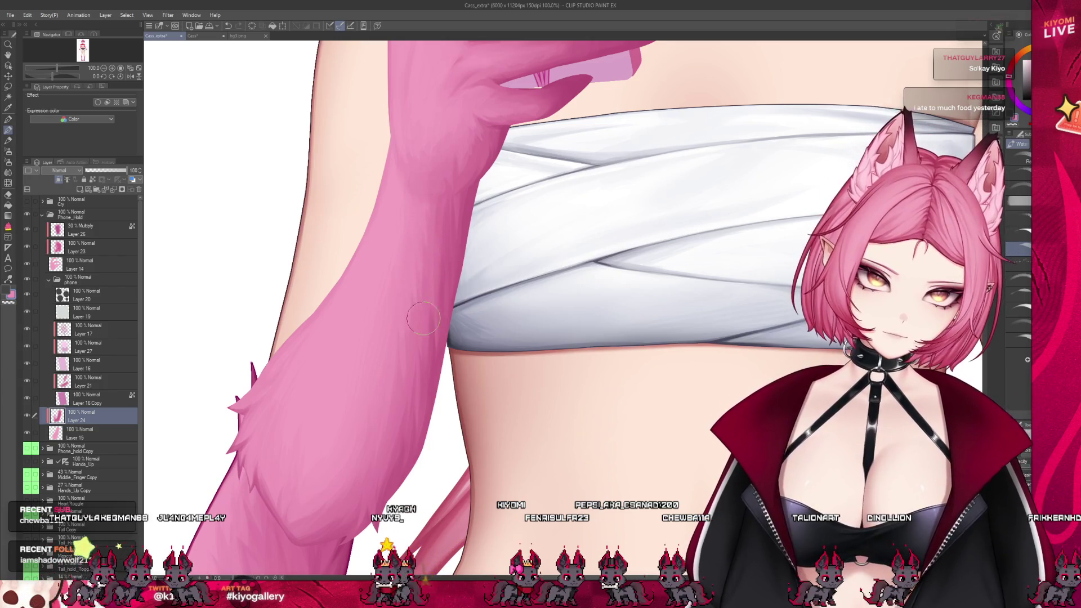
- Enlarge the brush with a Ctrl+Alt drag, then shrink it slightly with the left bracket key
drag(436, 360, 439, 360)
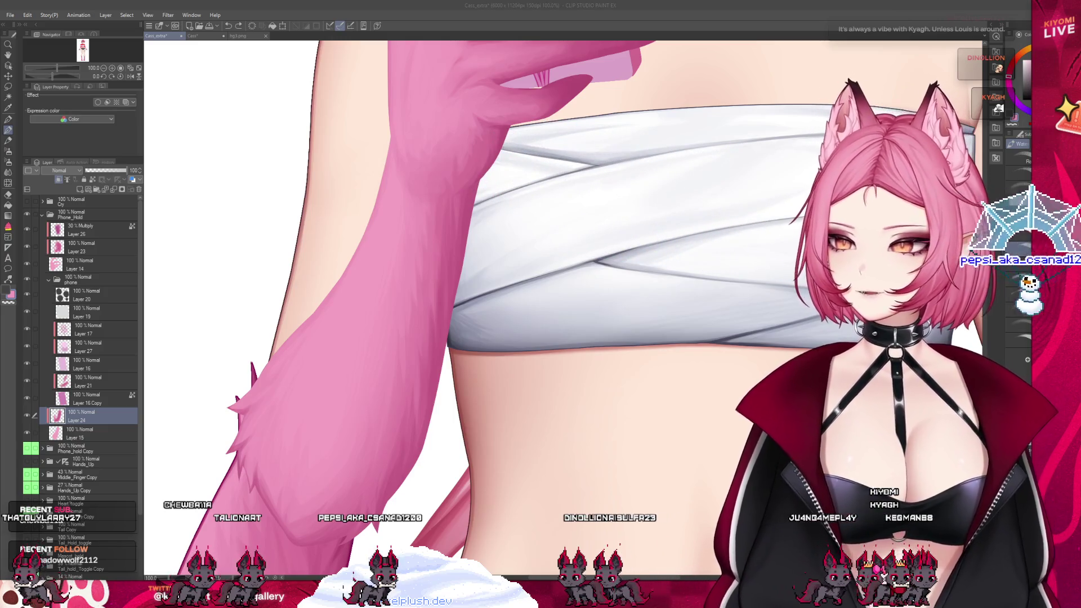
scroll(270, 461, down, 2)
scroll(312, 405, up, 2)
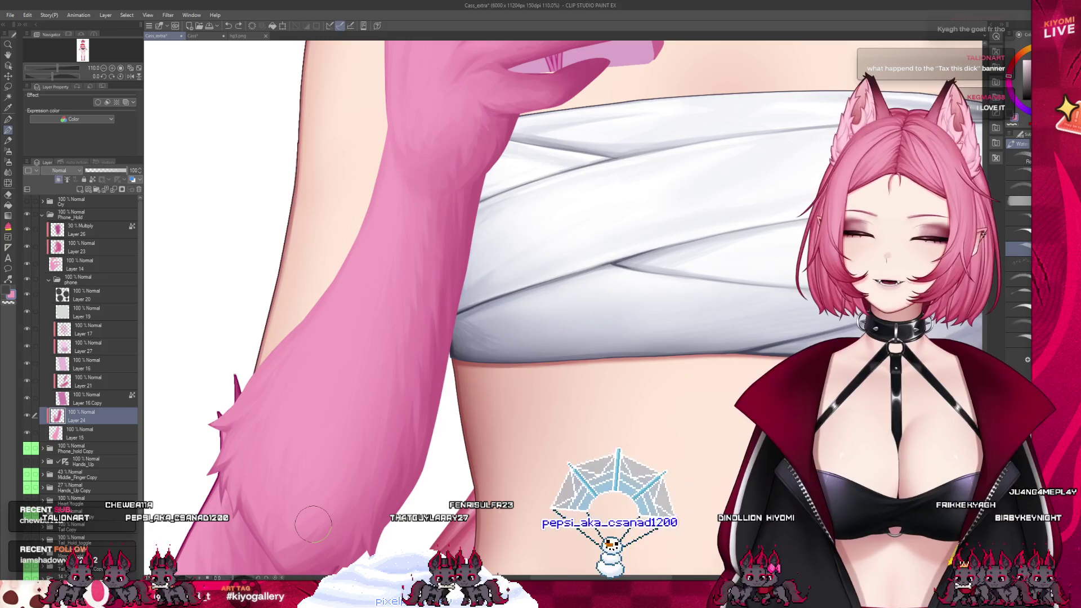
key(bracketleft)
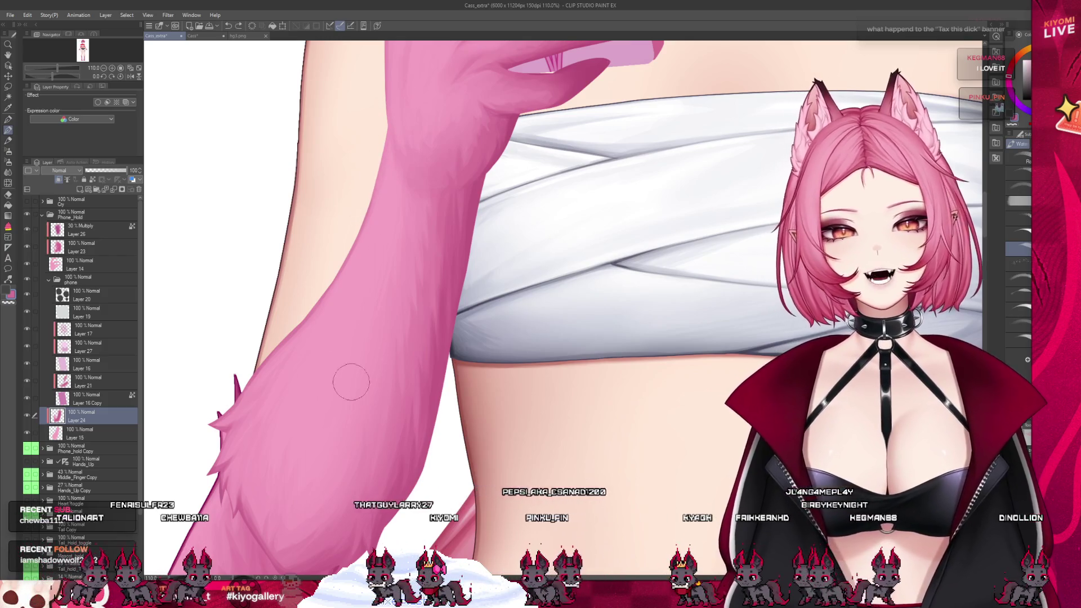
- Zoom in on the forearm fur, enlarge the brush with ], and paint soft fur strokes along the arm
scroll(392, 407, down, 2)
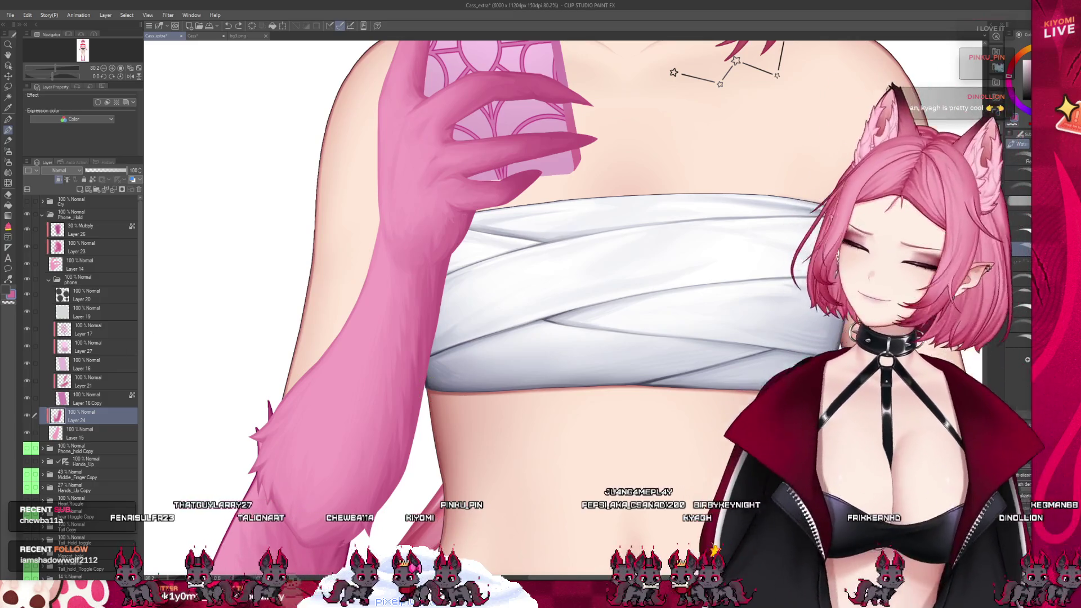
scroll(310, 483, up, 2)
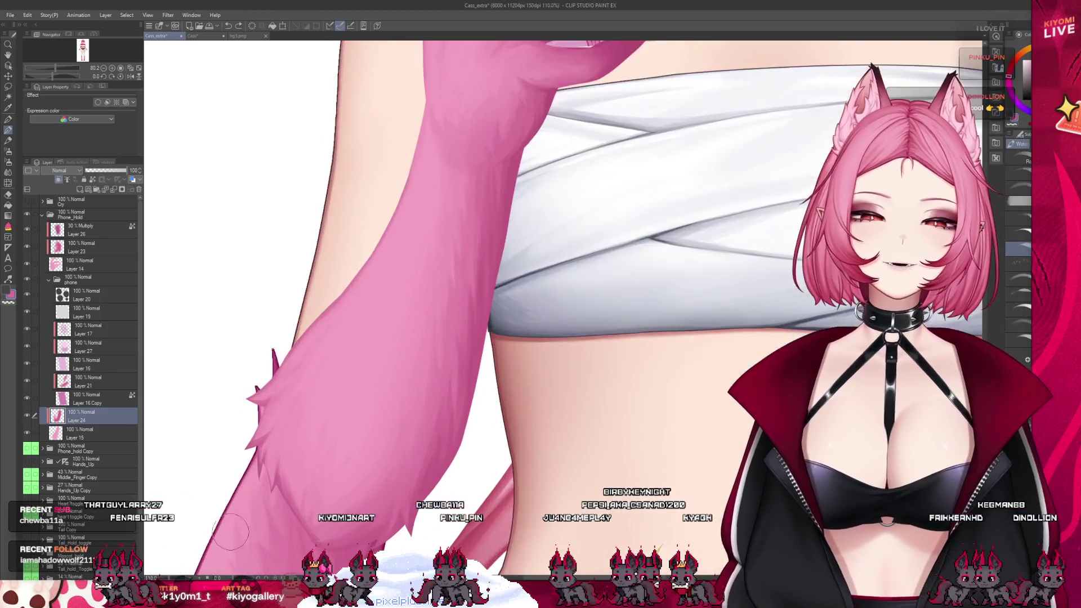
scroll(309, 483, up, 1)
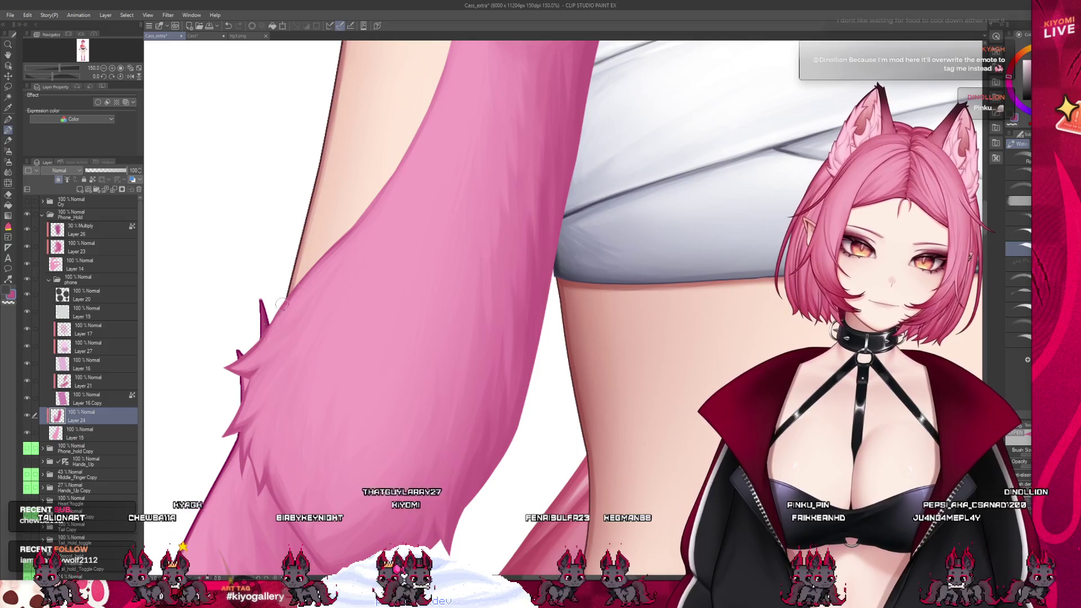
scroll(299, 299, up, 10)
scroll(436, 282, down, 1)
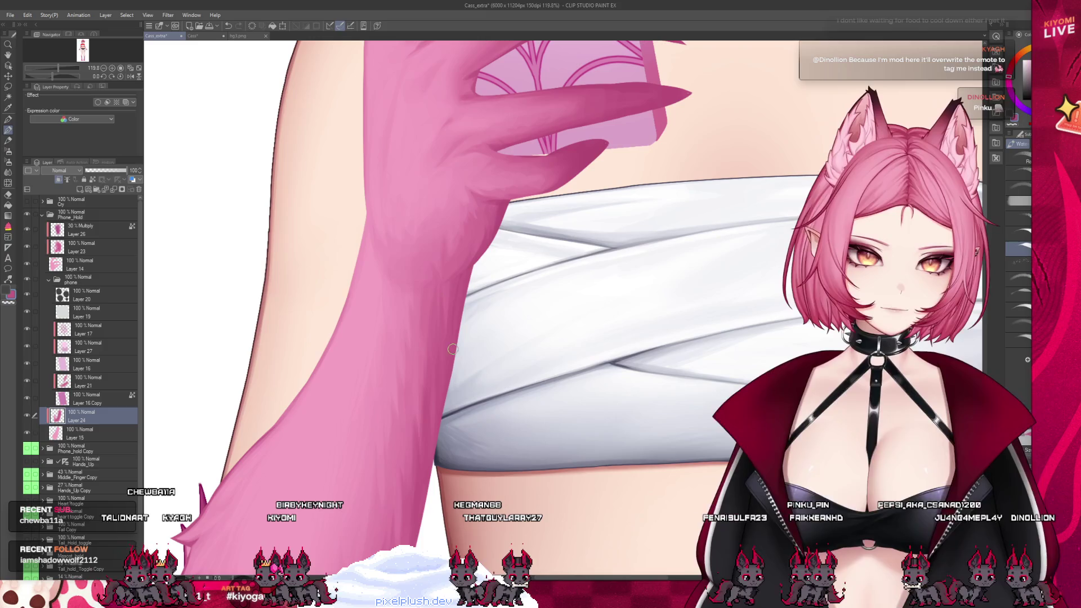
scroll(482, 247, down, 3)
scroll(481, 248, down, 2)
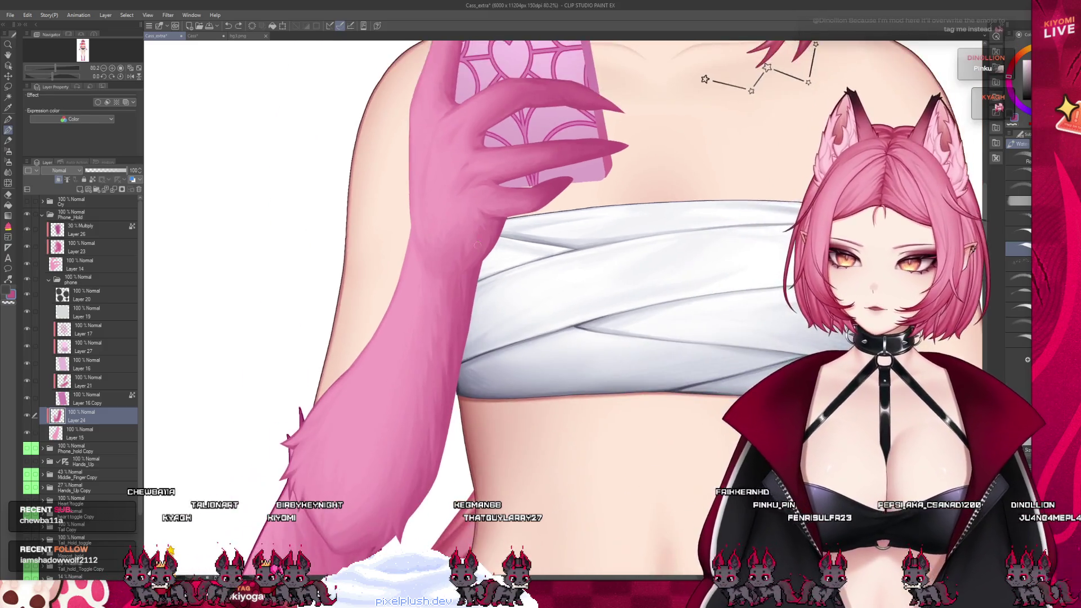
scroll(388, 492, down, 1)
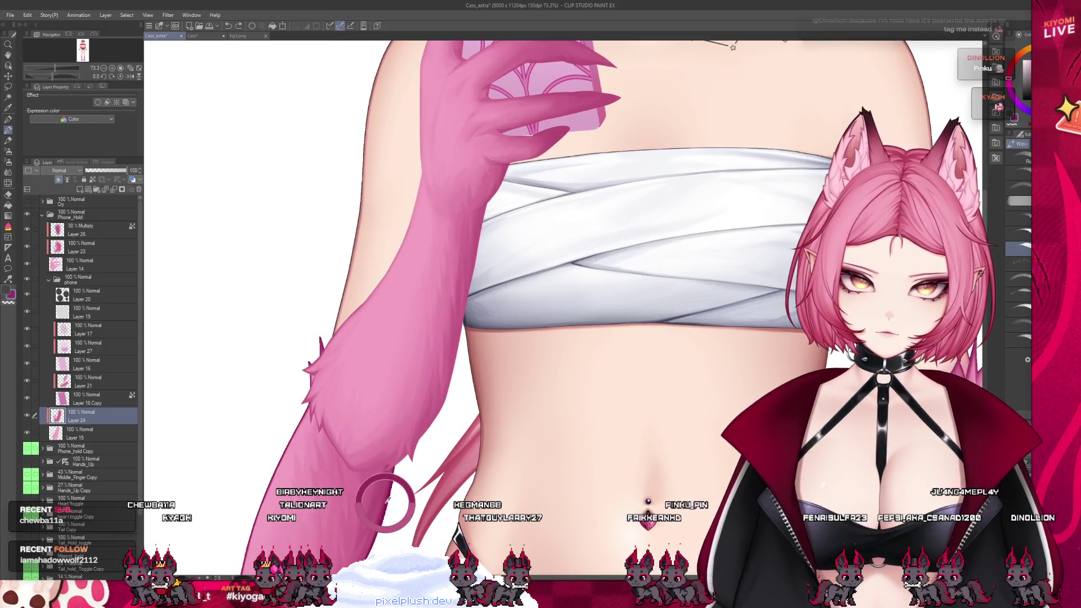
scroll(386, 501, up, 3)
scroll(413, 445, up, 2)
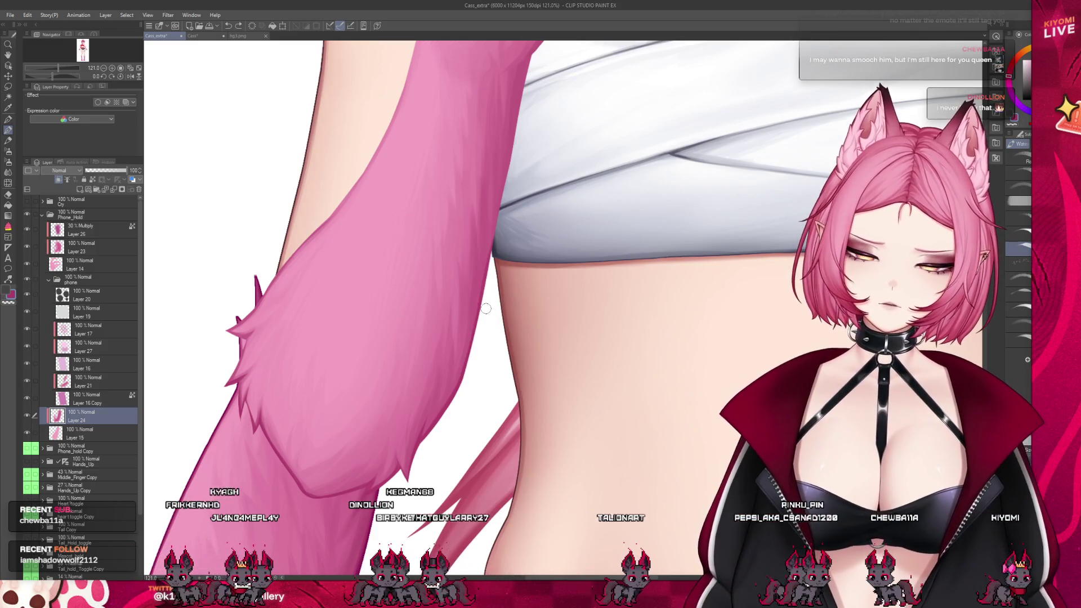
scroll(489, 250, down, 2)
scroll(495, 133, up, 2)
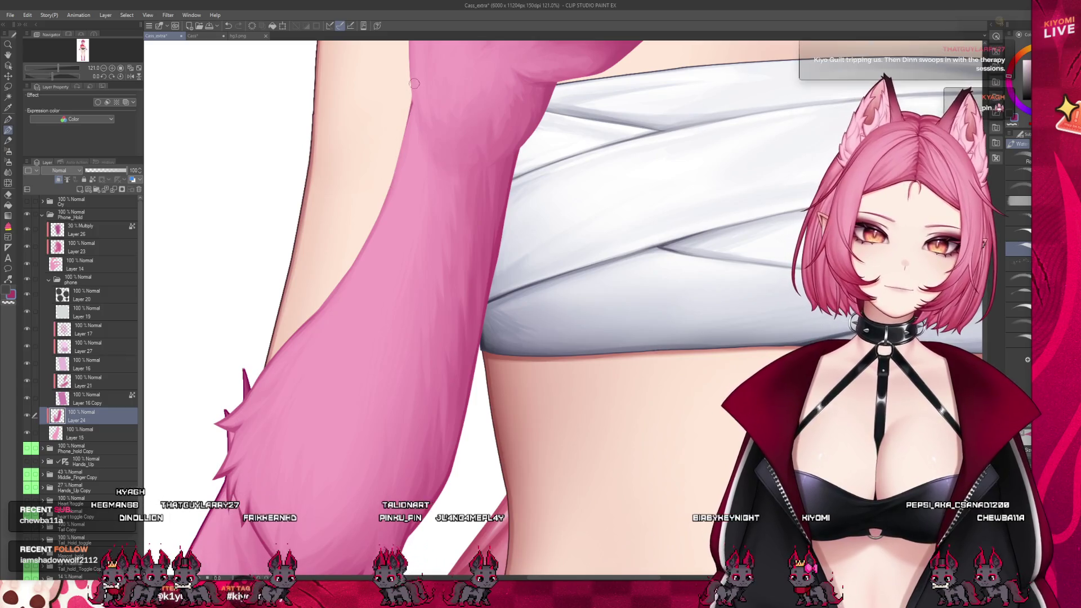
key(bracketright)
key(bracketright)
key(bracketright)
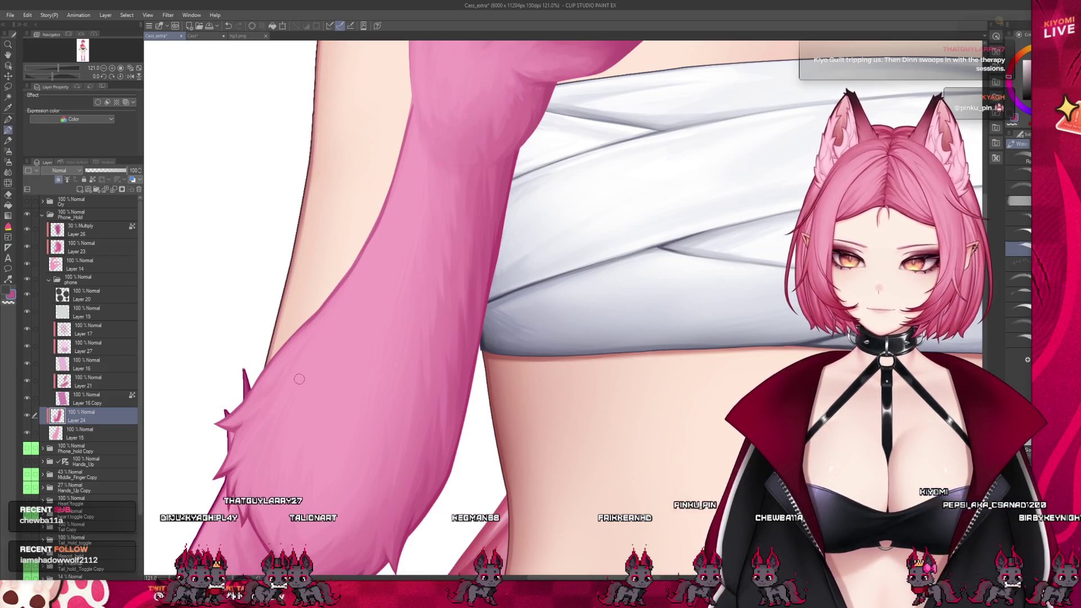
scroll(400, 338, down, 2)
- Paint more shading strokes on the furry arm, enlarging the brush for broader strokes
scroll(439, 295, down, 1)
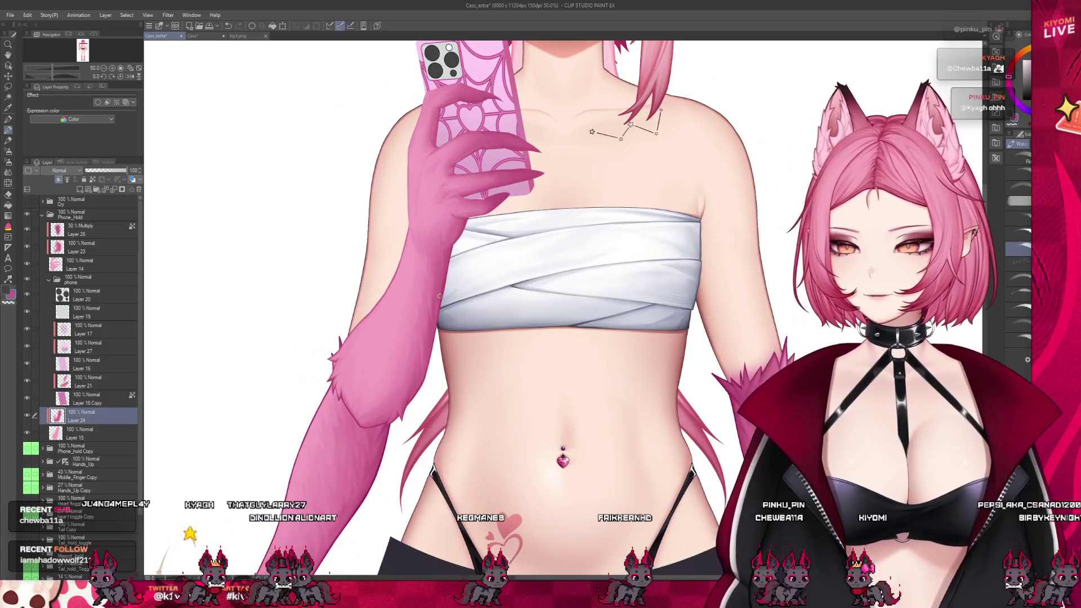
scroll(439, 295, up, 1)
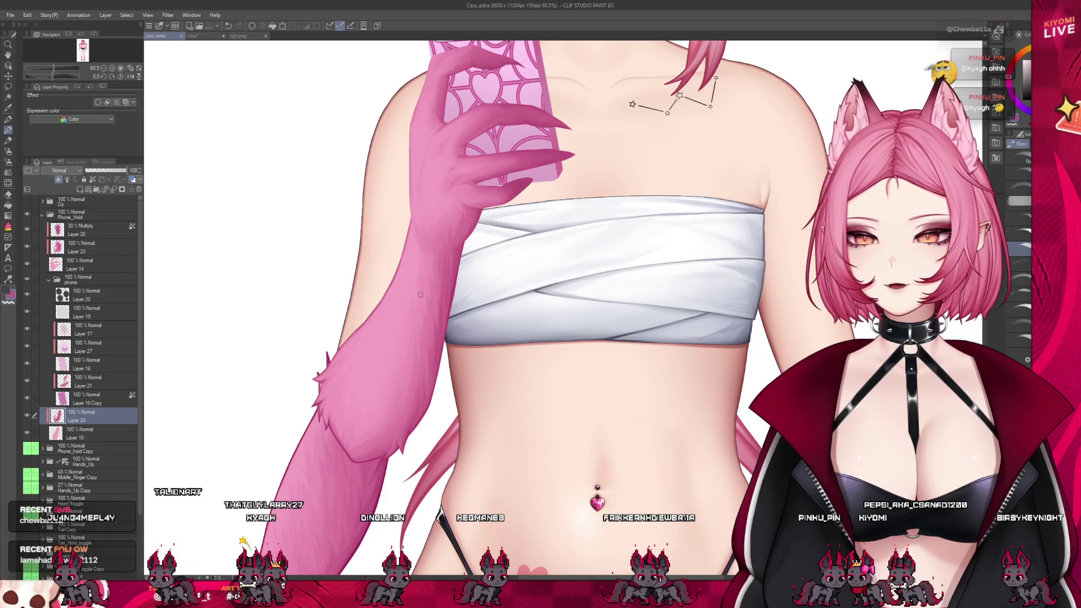
scroll(394, 405, up, 1)
scroll(389, 439, up, 4)
scroll(381, 458, up, 1)
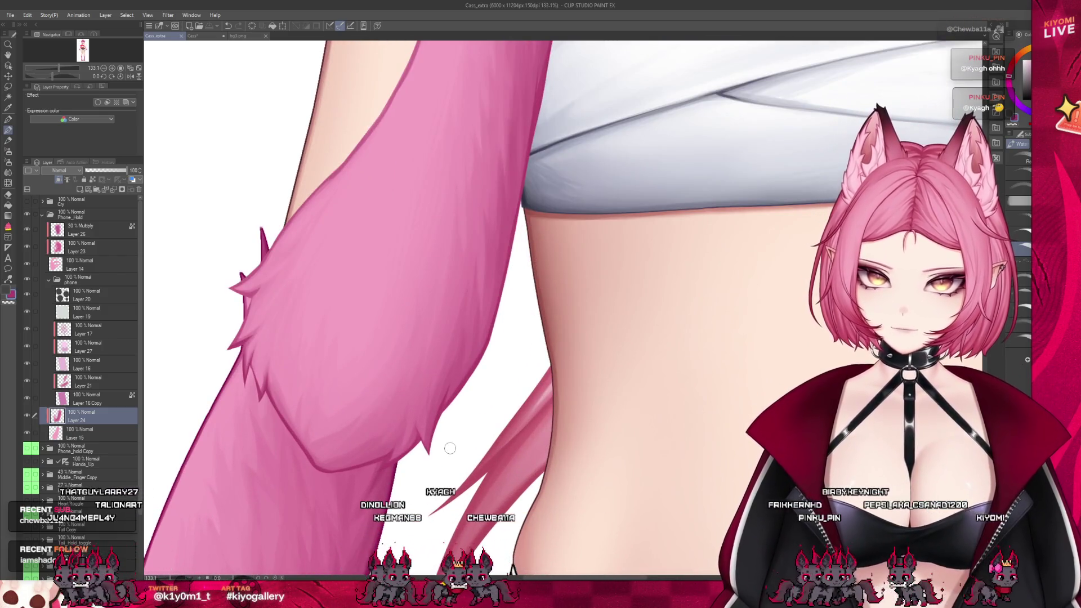
drag(450, 448, 495, 296)
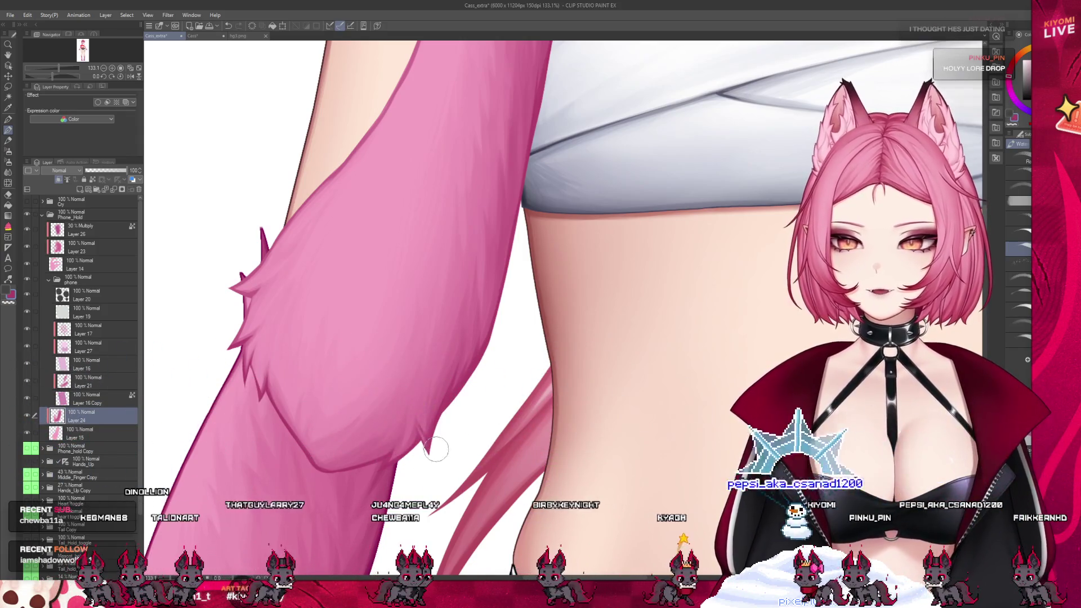
scroll(426, 444, down, 3)
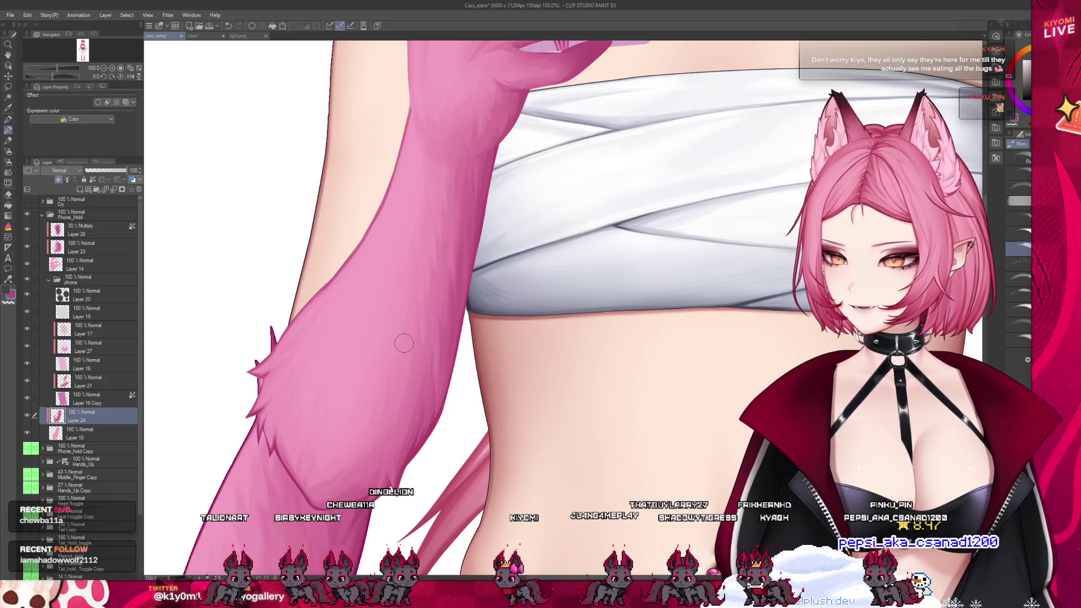
key(bracketright)
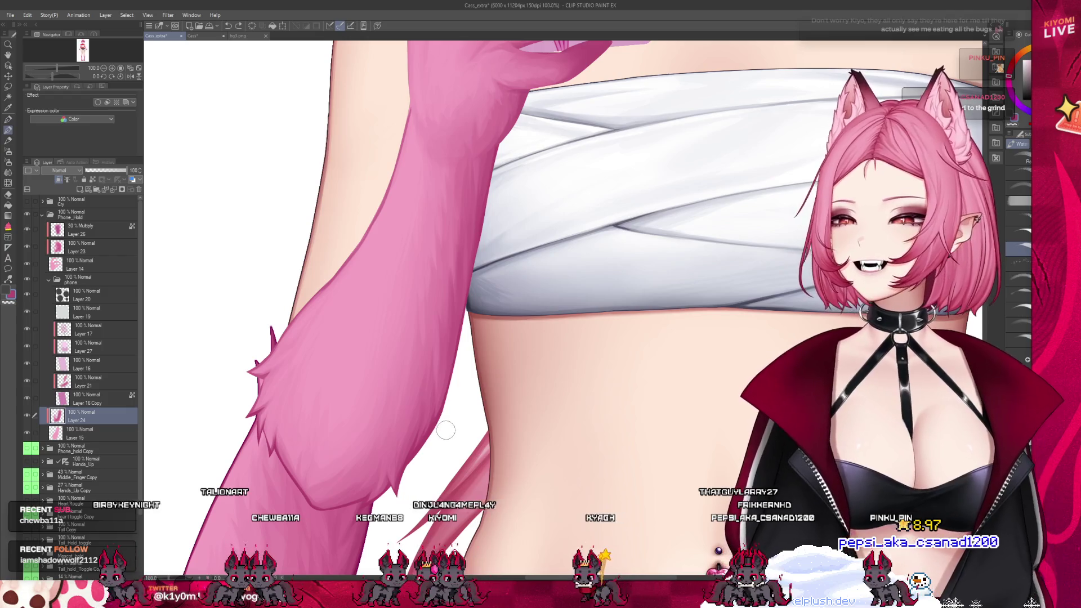
scroll(462, 366, down, 2)
scroll(481, 294, up, 1)
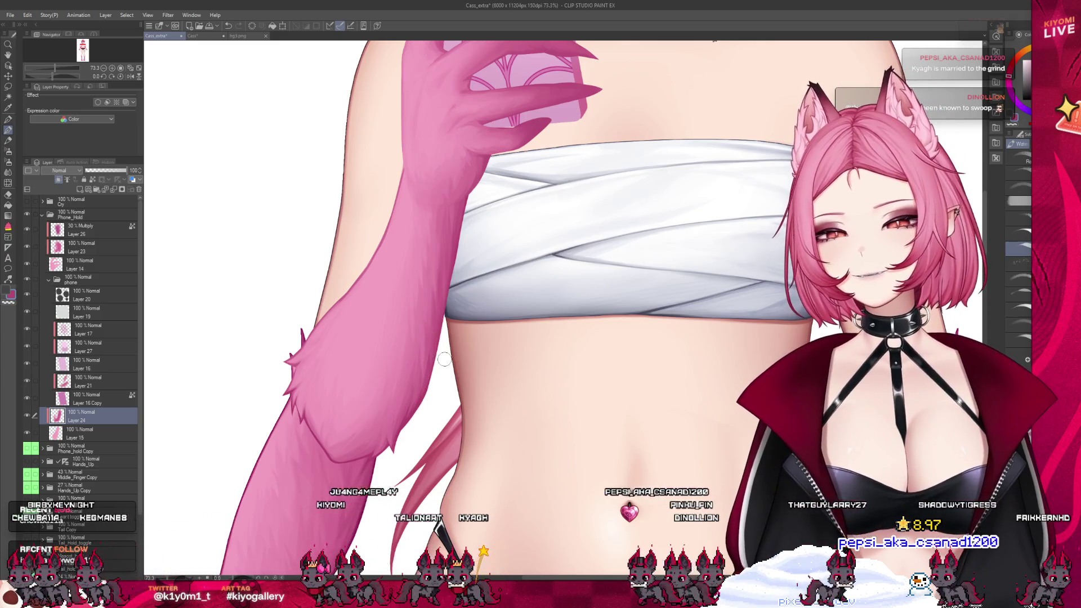
- Zoom out to the full figure and save the illustration with Ctrl+S
scroll(445, 359, down, 2)
scroll(422, 332, down, 2)
scroll(400, 306, down, 1)
key(ctrl+s)
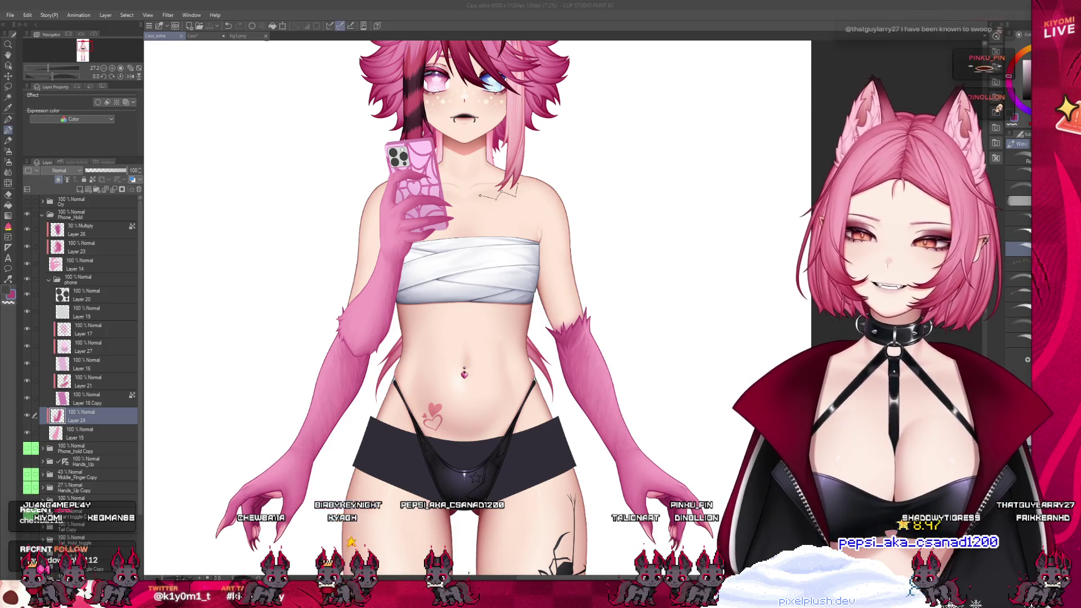
- Zoom back in on the torso and make Layer 21 the active layer
scroll(362, 259, up, 1)
scroll(362, 259, up, 1)
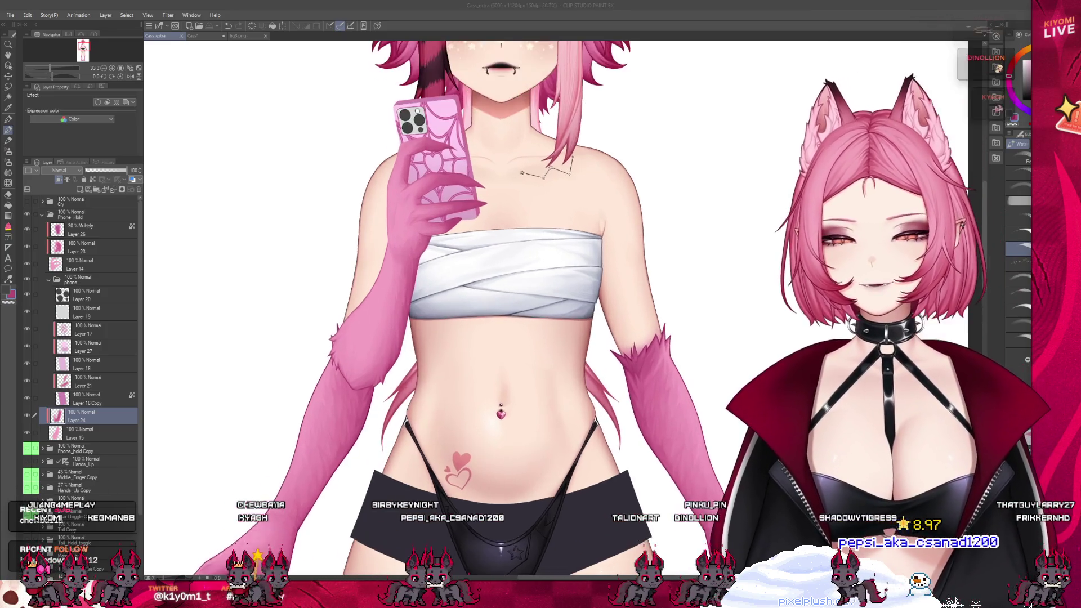
scroll(361, 259, up, 1)
scroll(361, 260, up, 1)
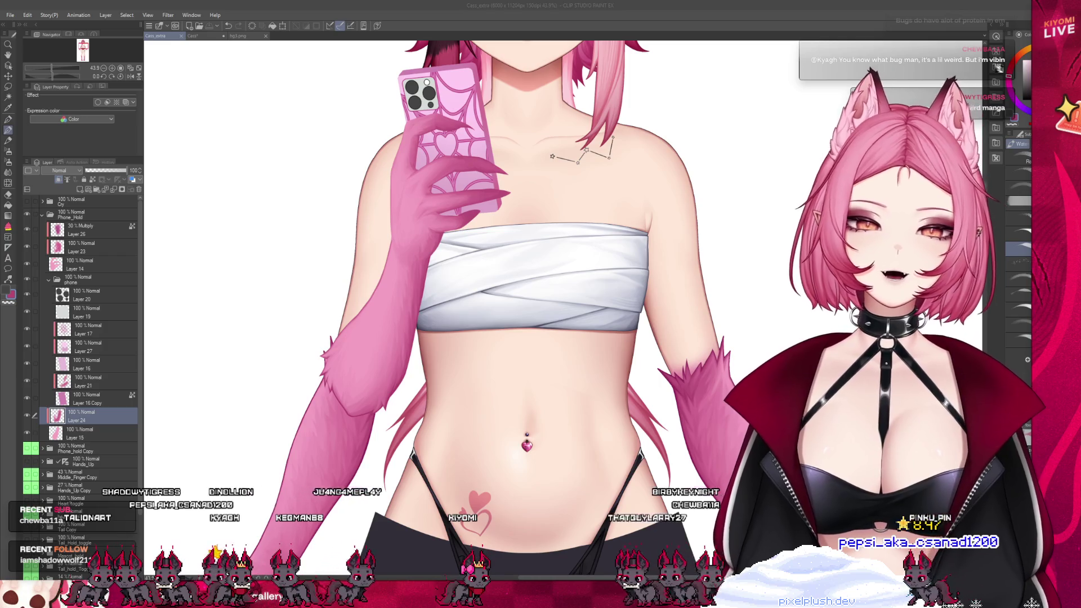
scroll(507, 309, down, 3)
scroll(524, 225, up, 3)
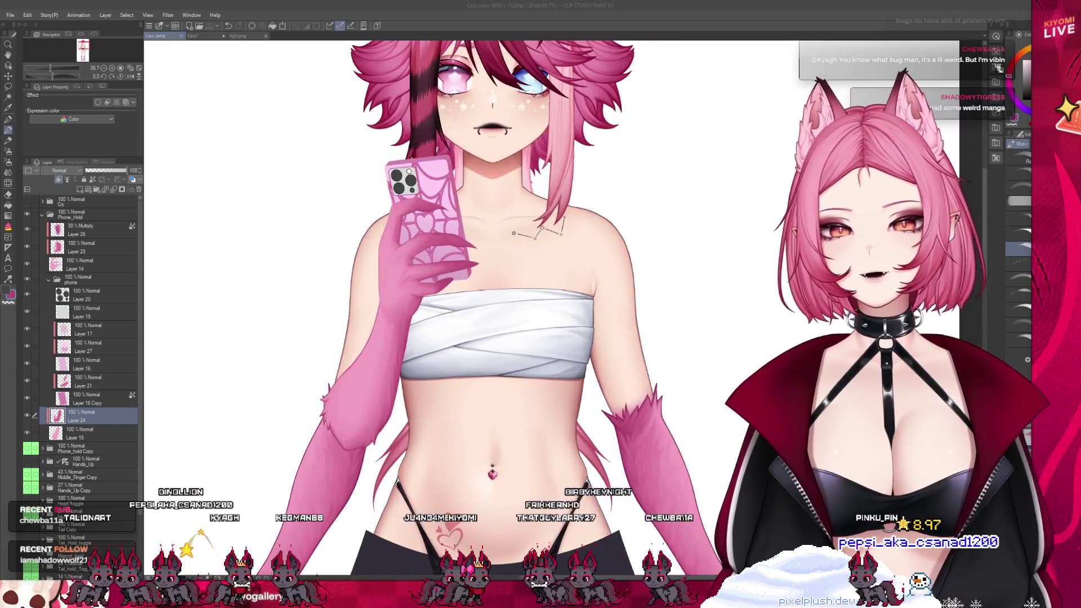
scroll(524, 226, up, 1)
click(62, 381)
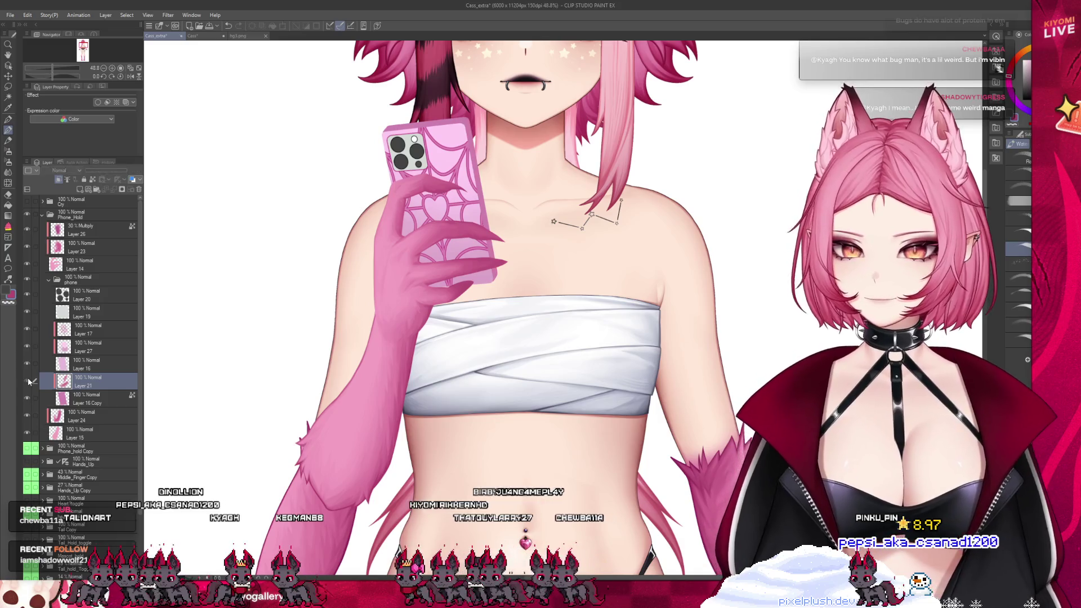
- Collapse the phone folder, make Layer 23 active, and shade the clawed hand's knuckles
click(50, 279)
click(68, 260)
click(78, 246)
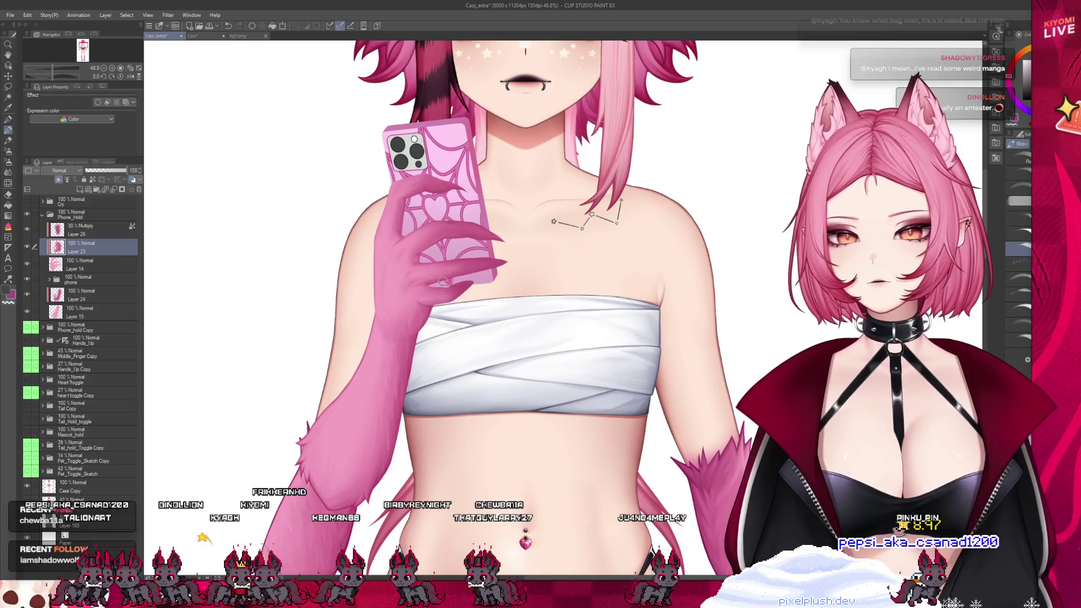
scroll(408, 280, up, 2)
scroll(408, 280, up, 2)
scroll(389, 269, up, 2)
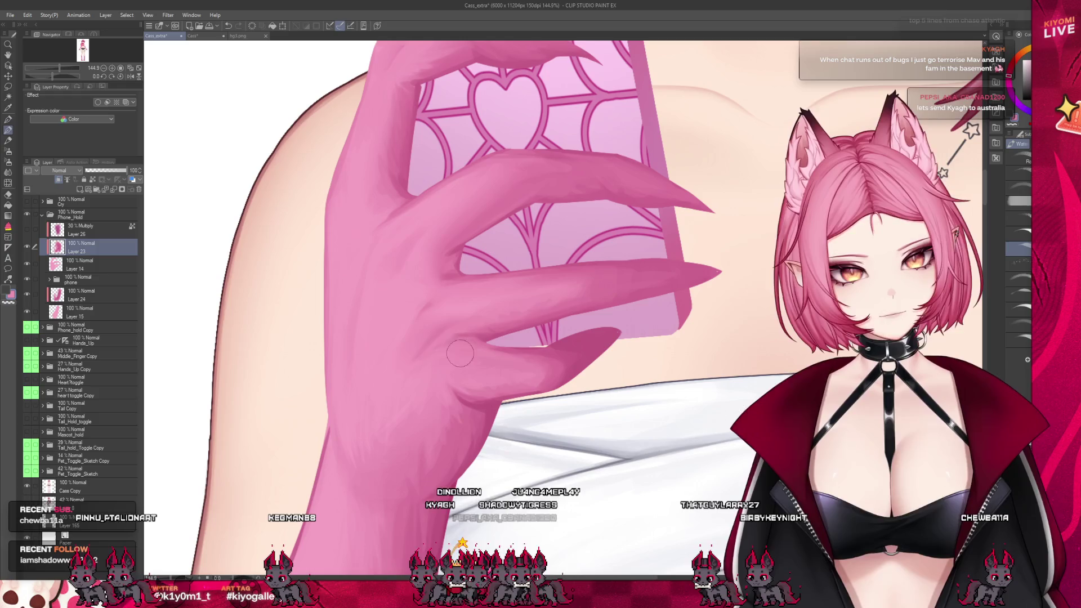
scroll(548, 373, down, 2)
scroll(506, 338, down, 2)
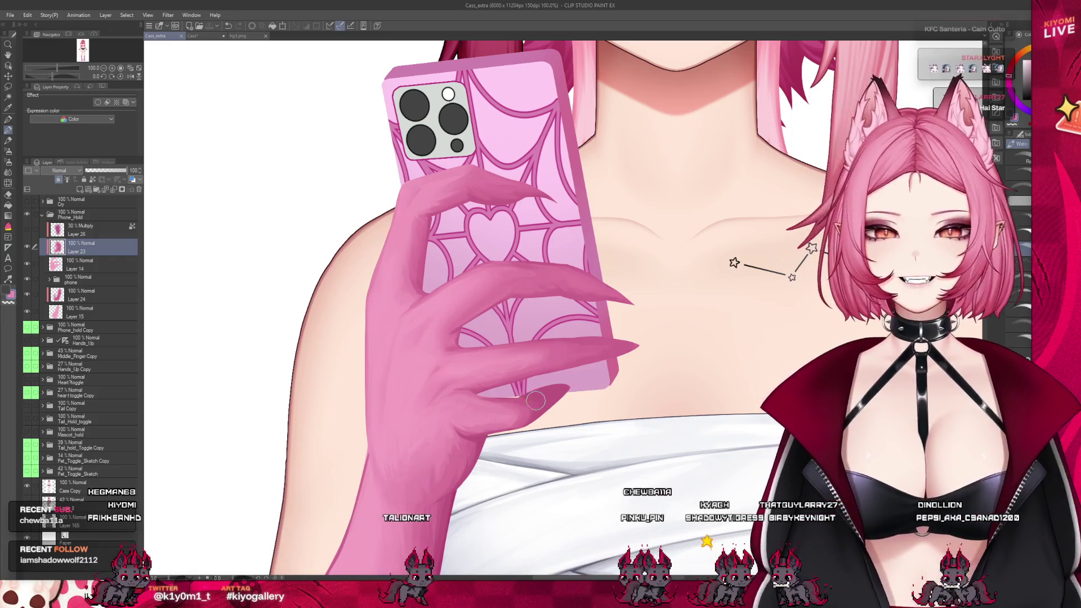
scroll(431, 370, down, 3)
scroll(429, 370, up, 2)
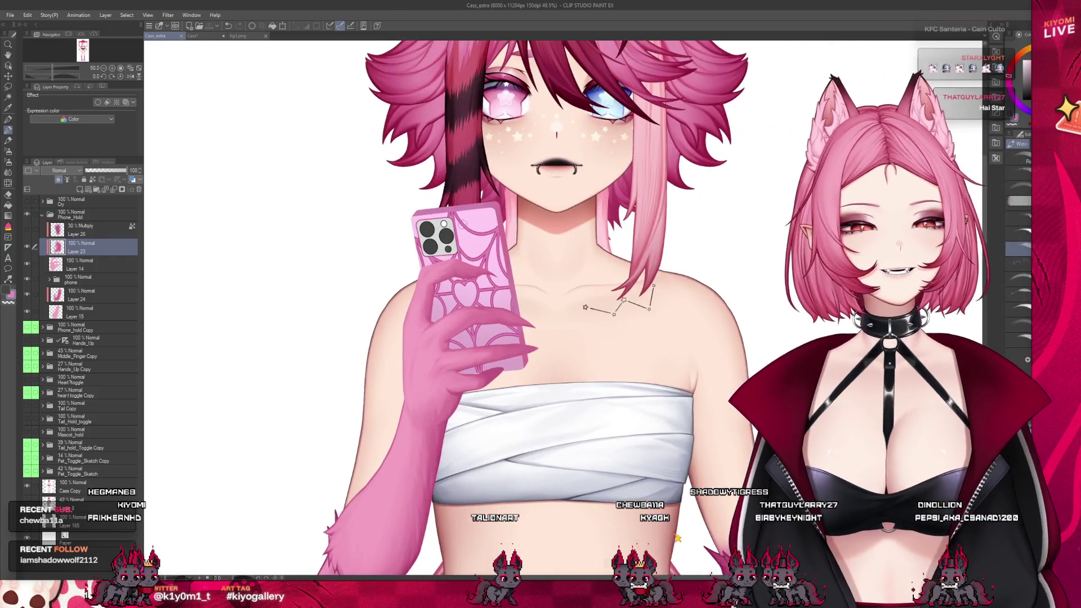
scroll(481, 396, down, 3)
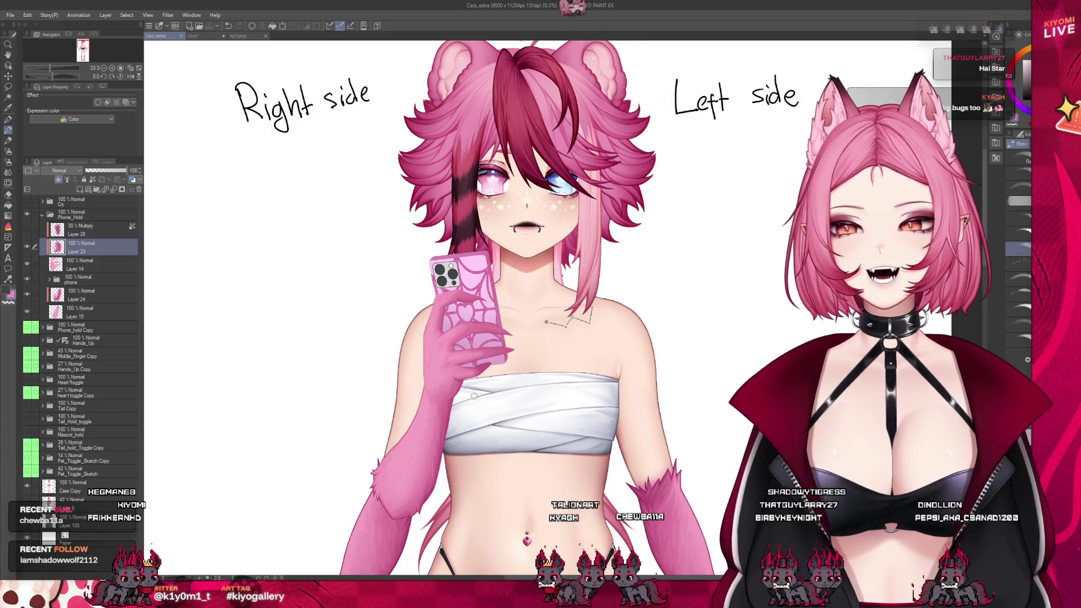
scroll(474, 395, up, 2)
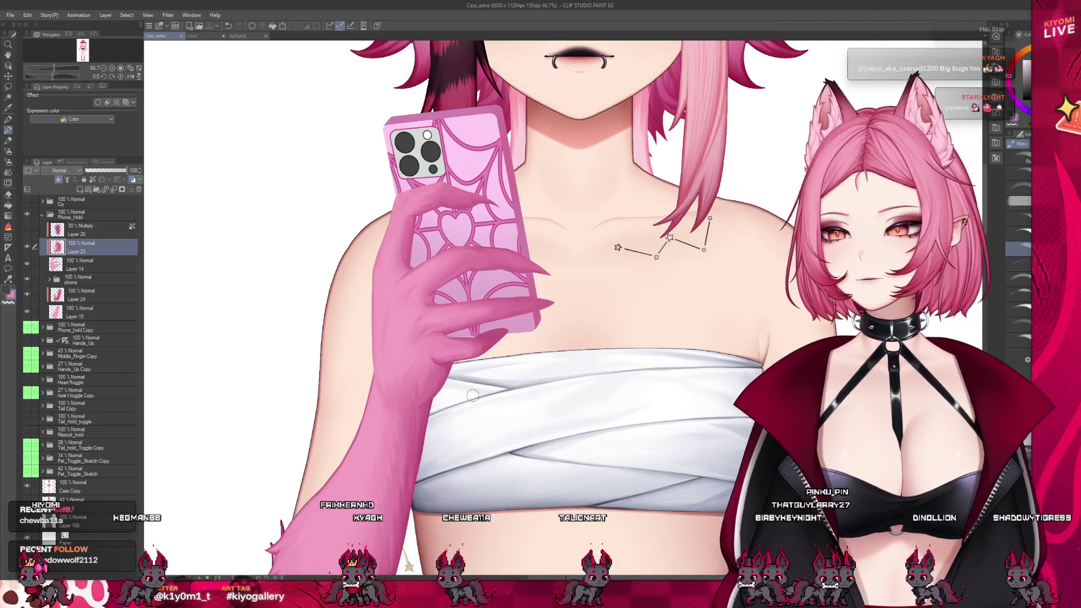
scroll(450, 323, up, 3)
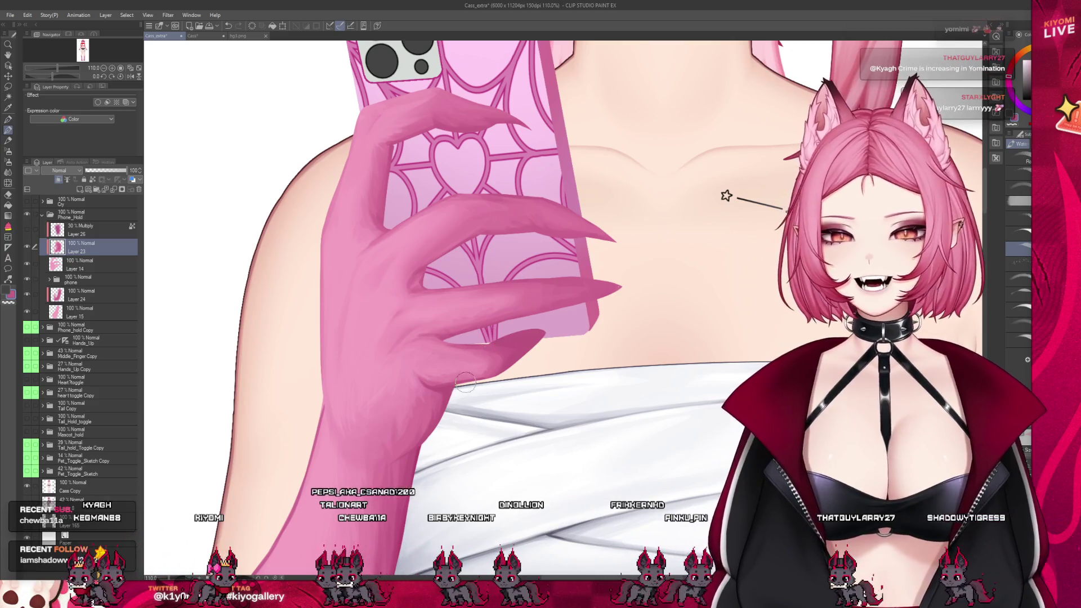
- Lasso the area around the lower fingers, then clear the selection
drag(411, 443, 414, 394)
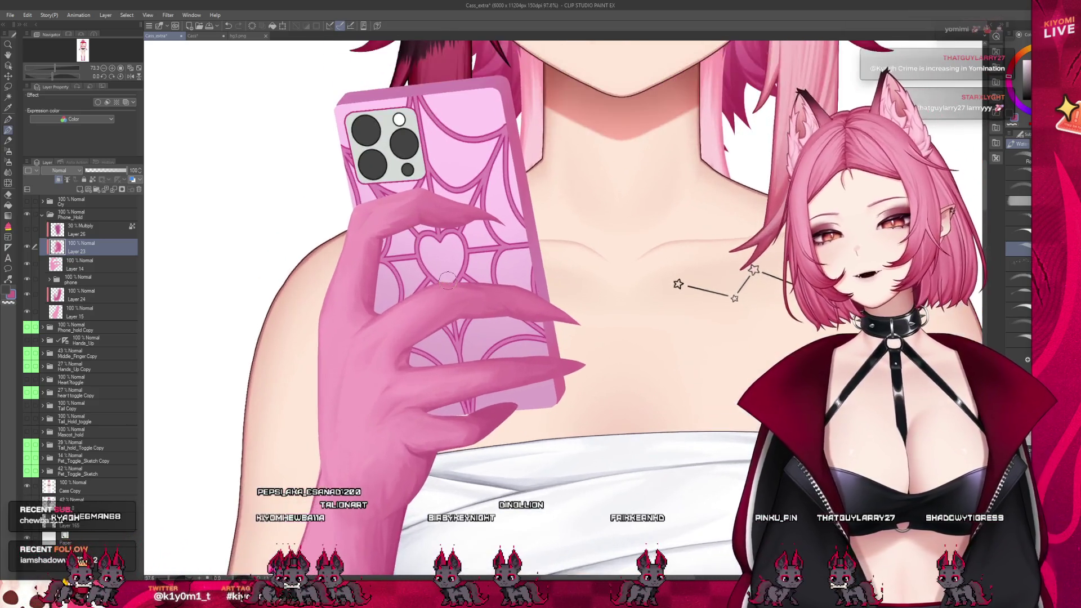
scroll(415, 376, up, 1)
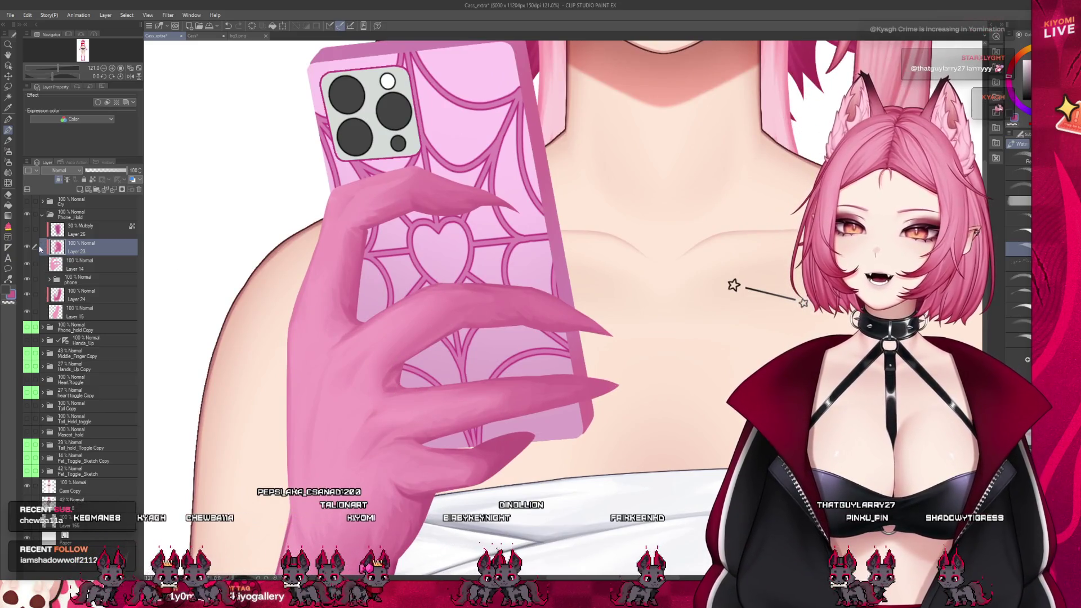
click(12, 97)
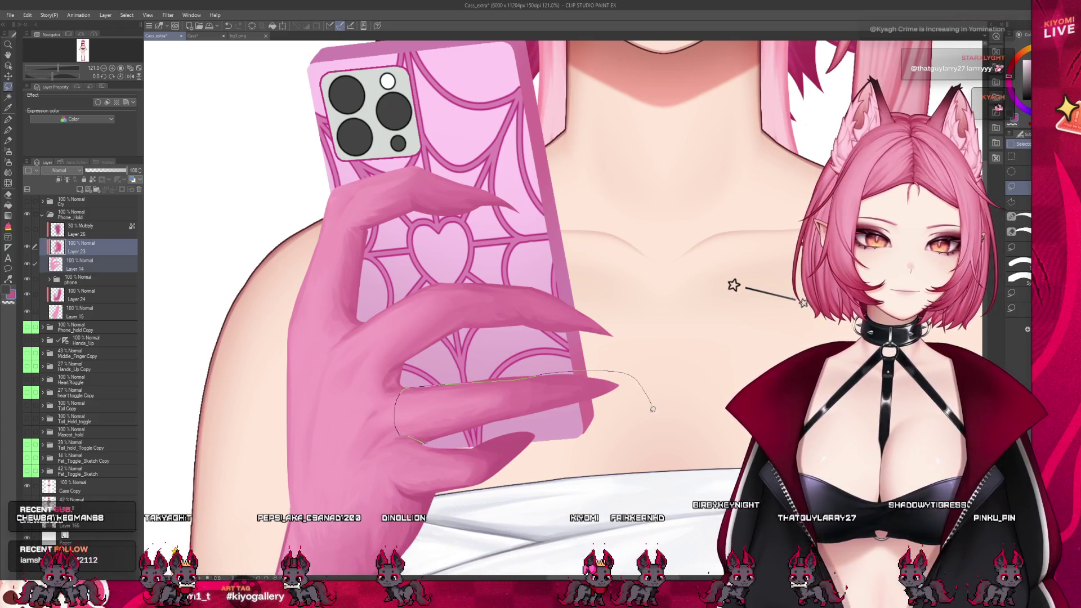
drag(449, 439, 407, 390)
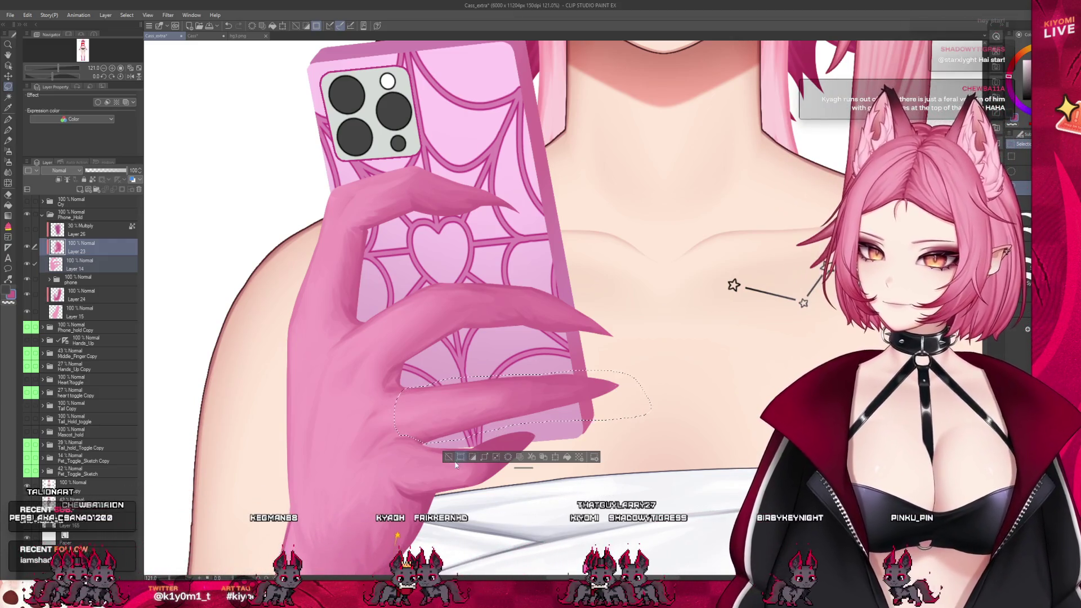
key(ctrl+d)
scroll(416, 473, up, 1)
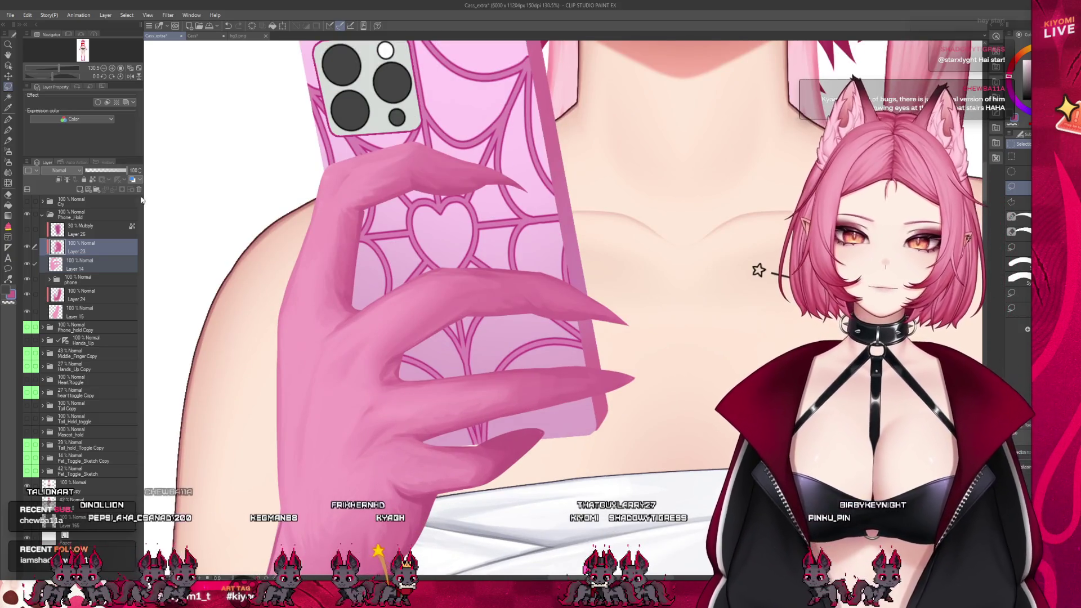
- Shade the lowest clawed finger with an enlarged brush
click(8, 130)
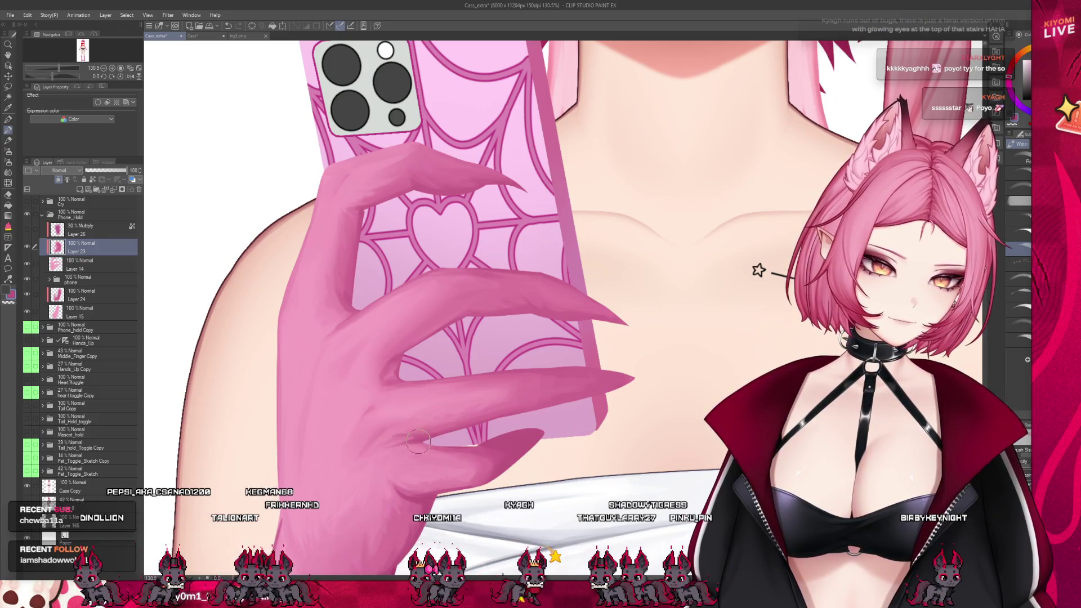
key(bracketright)
key(bracketright)
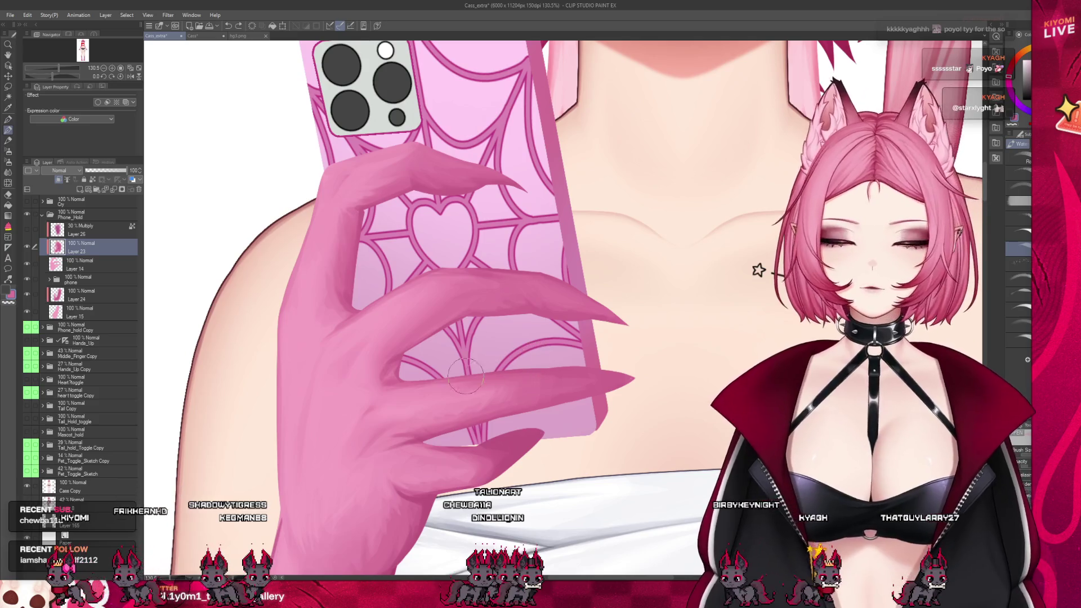
scroll(507, 372, down, 4)
- Save the illustration with Ctrl+S
key(ctrl+s)
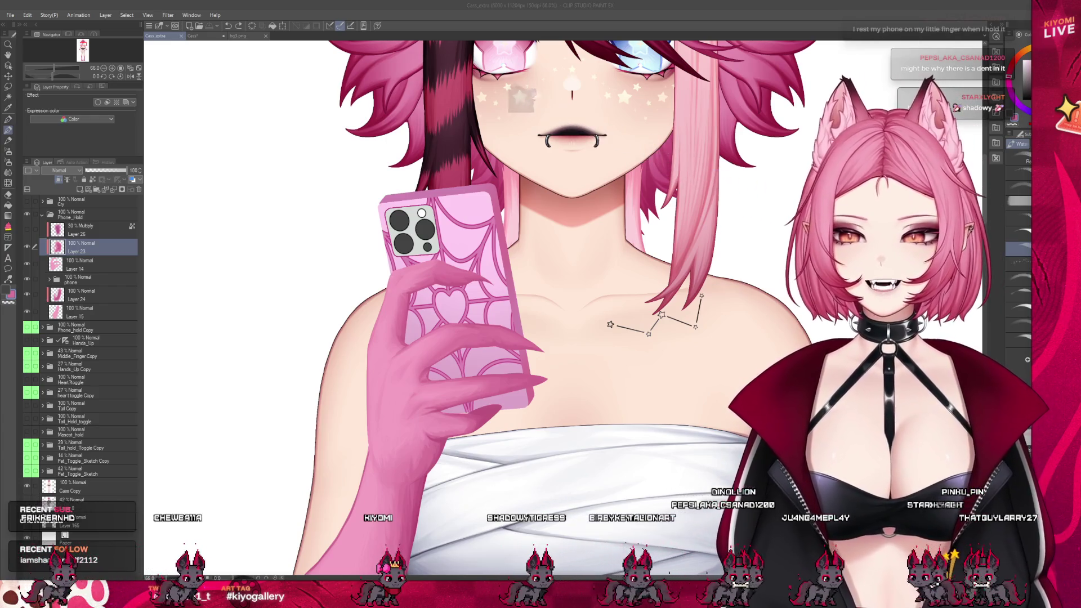
scroll(480, 410, up, 3)
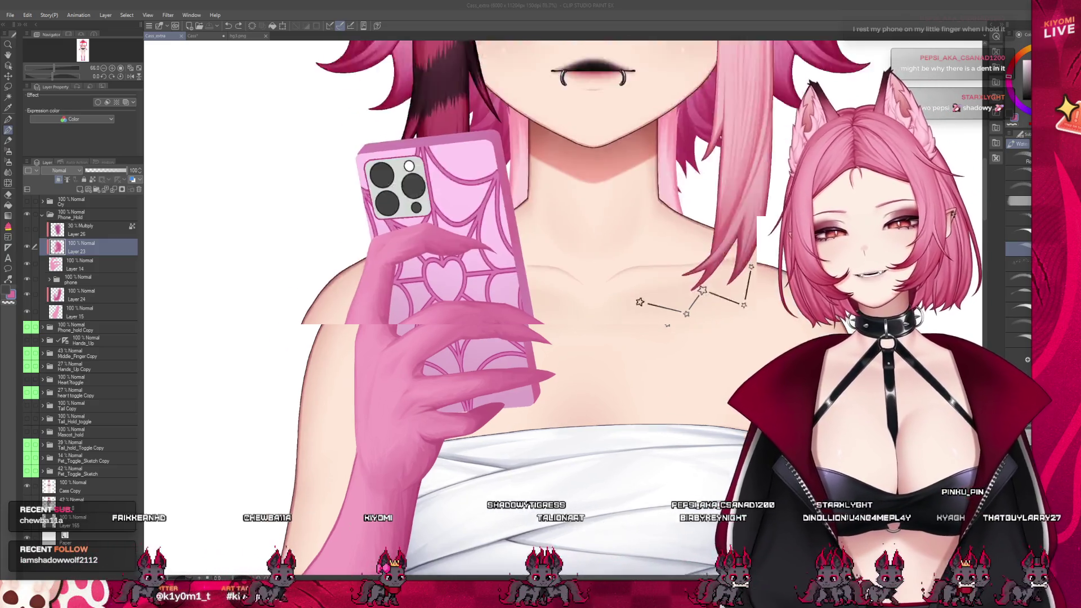
scroll(490, 375, up, 1)
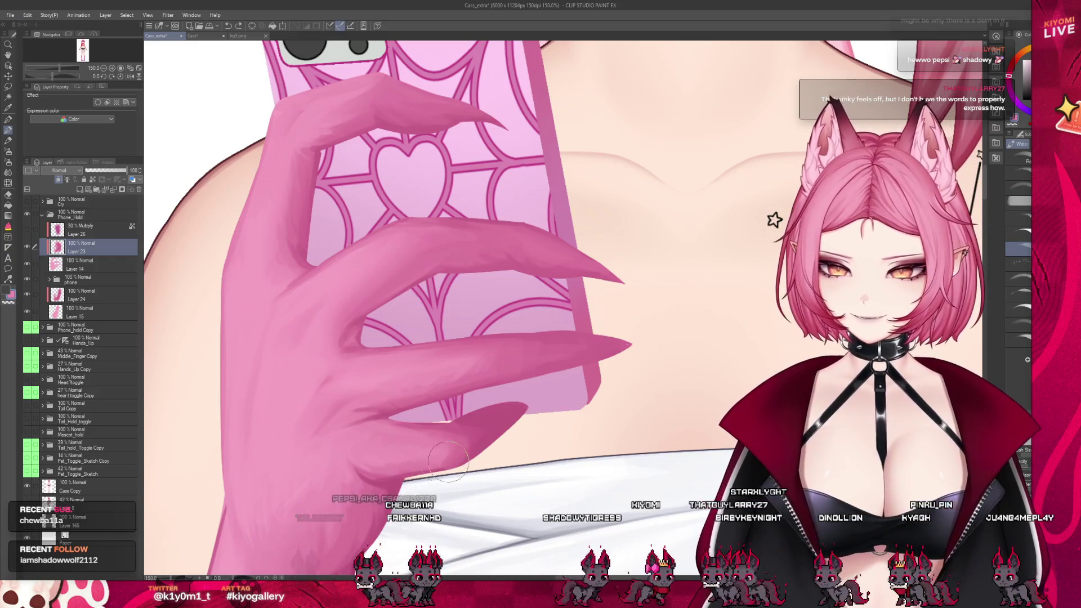
scroll(483, 430, down, 3)
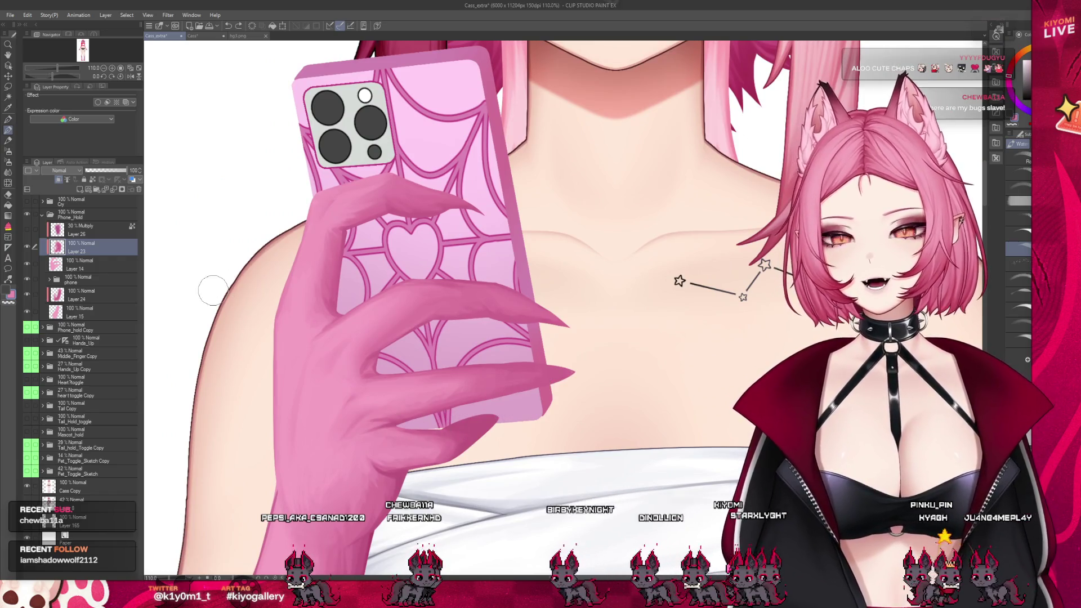
- Touch up the phone's bottom edge on Layer 14 with the Pen tool
click(85, 264)
click(11, 121)
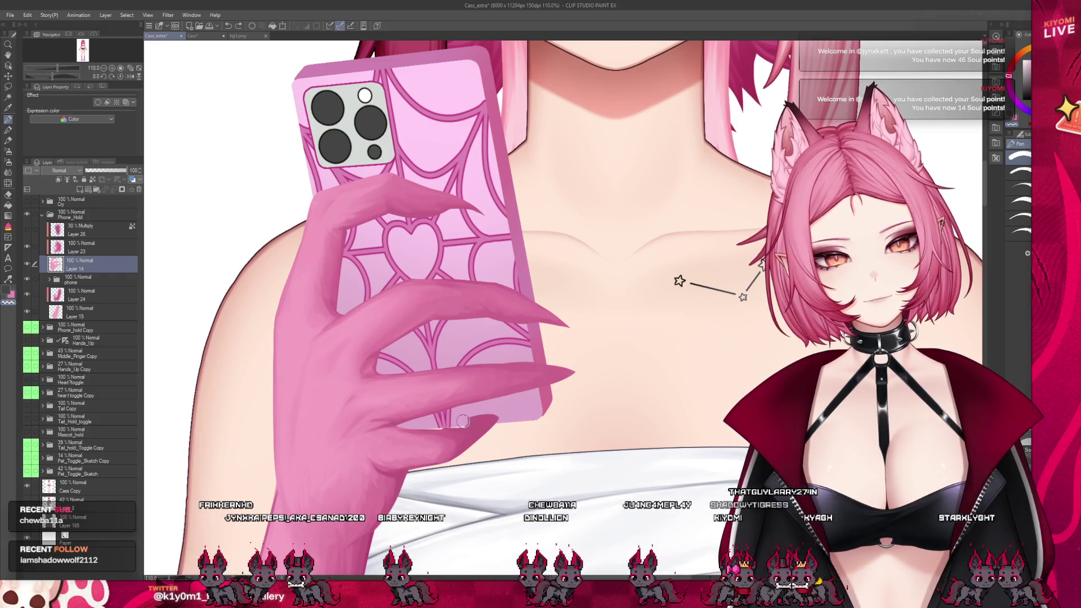
scroll(495, 468, down, 2)
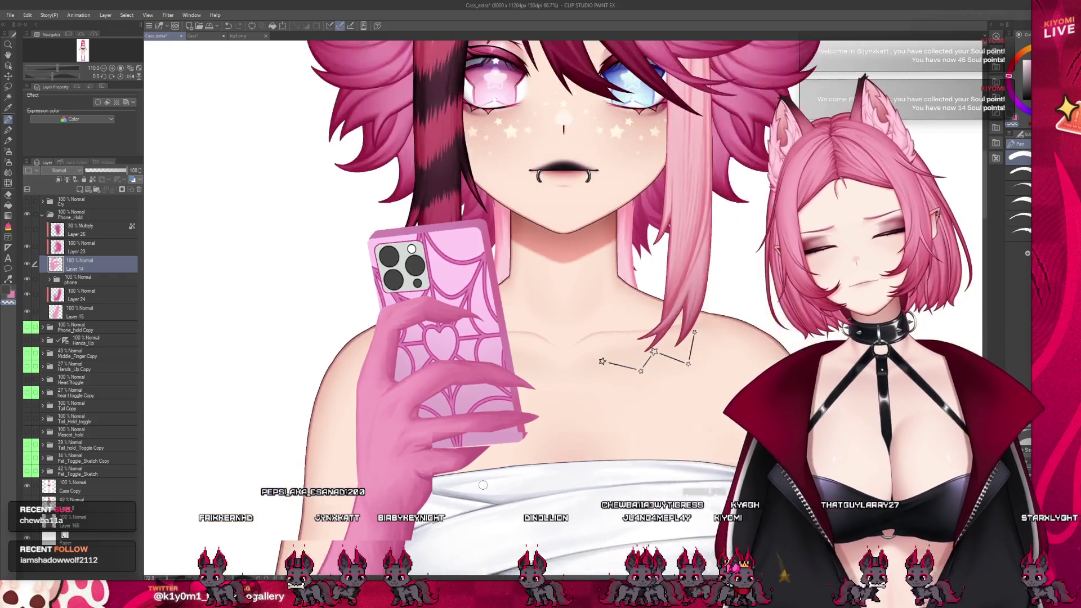
scroll(496, 468, down, 2)
scroll(493, 471, down, 1)
scroll(492, 472, up, 3)
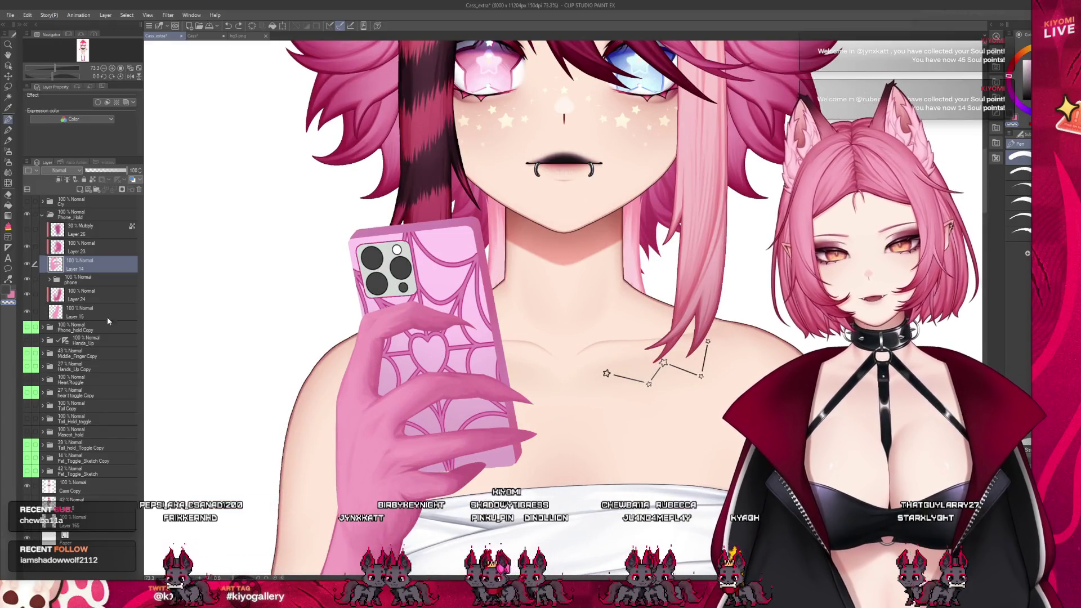
- Return to Layer 23 and the soft Watercolor brush for the hand shading
click(72, 245)
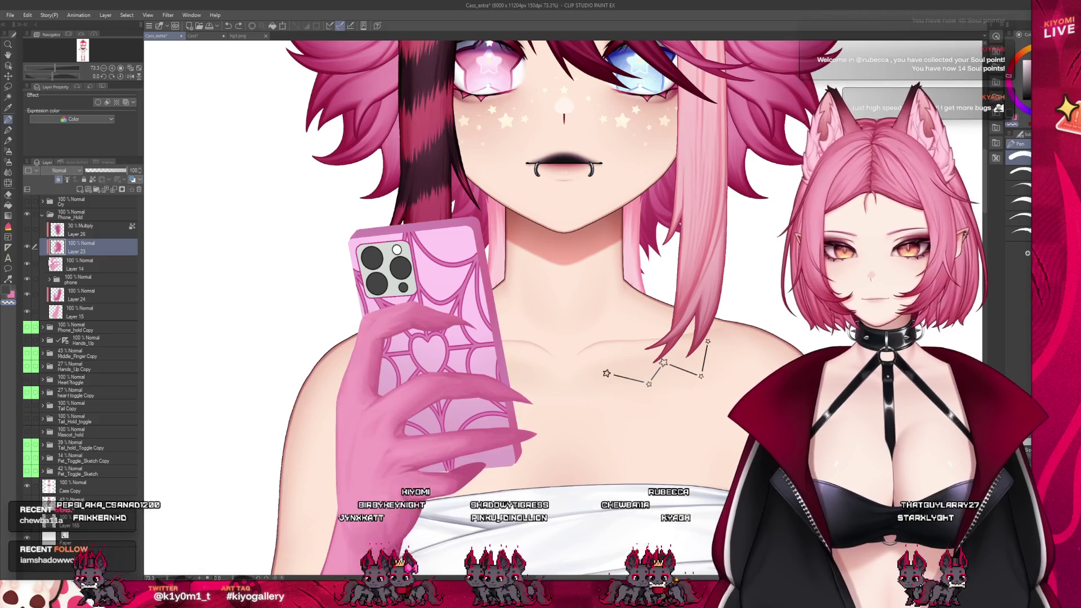
click(8, 130)
scroll(353, 454, down, 1)
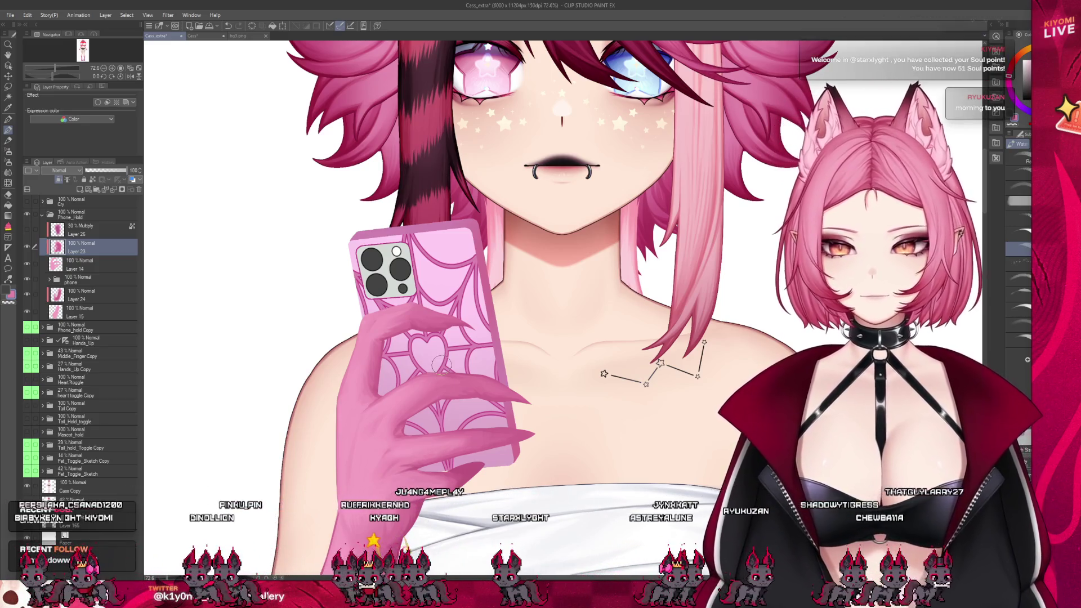
scroll(441, 366, down, 1)
scroll(445, 394, down, 2)
scroll(460, 448, up, 2)
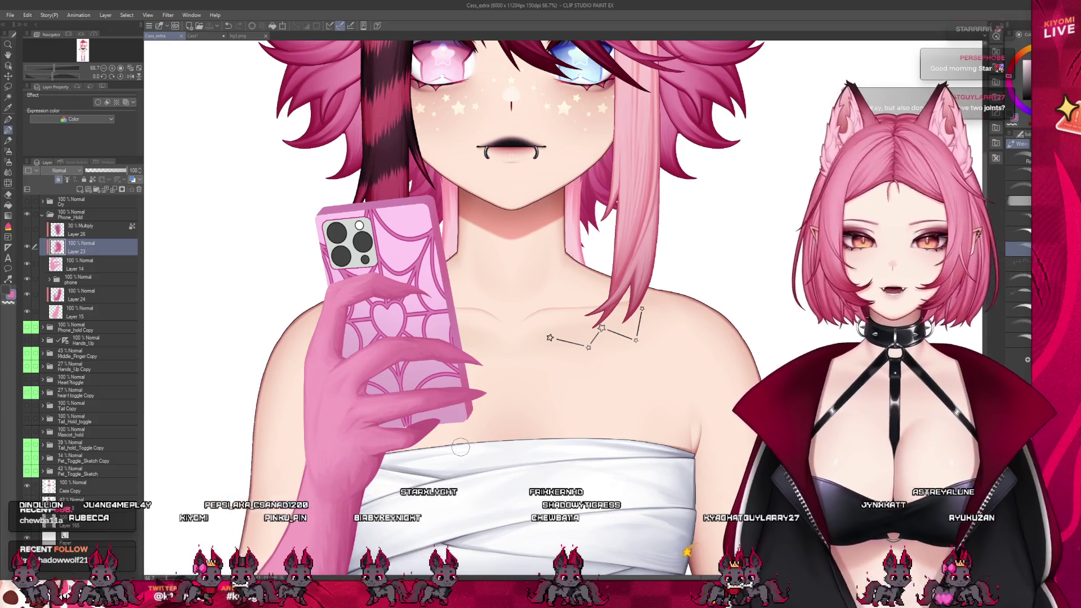
scroll(460, 449, up, 1)
scroll(462, 456, up, 1)
click(77, 218)
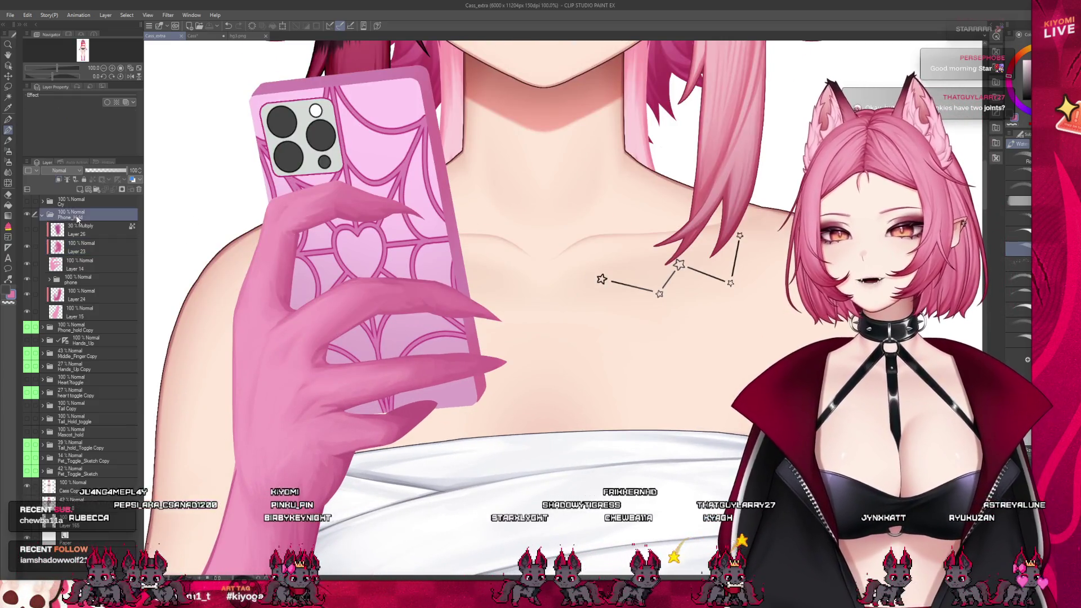
click(8, 119)
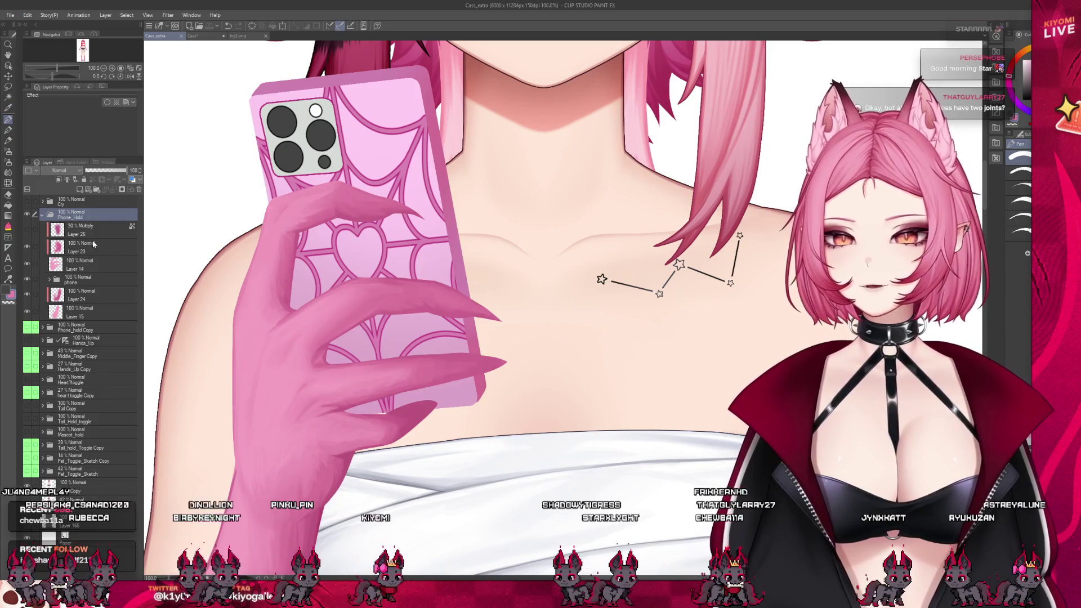
click(85, 265)
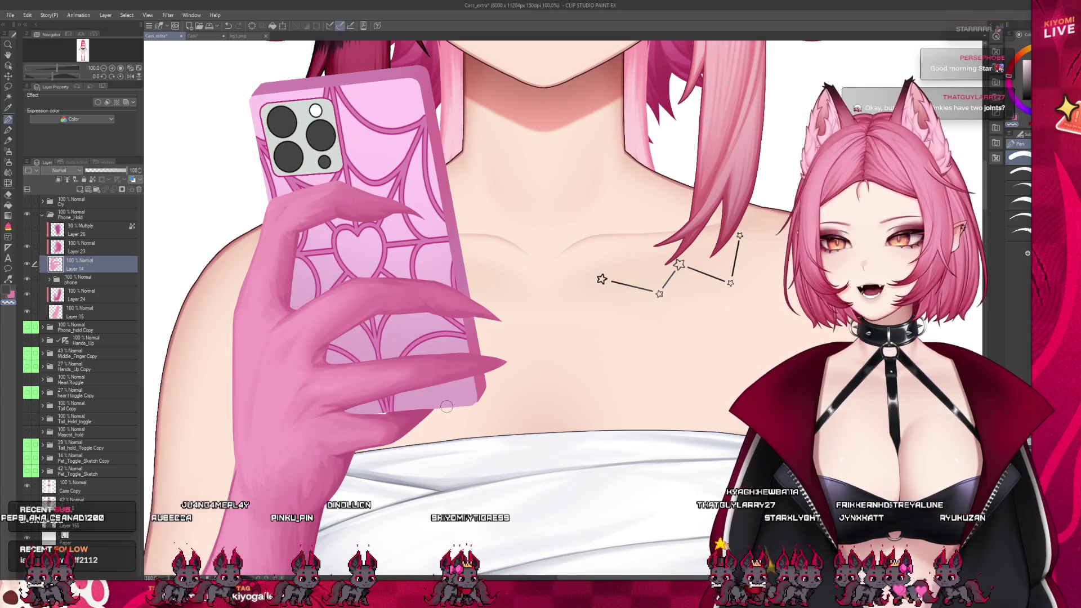
scroll(447, 407, up, 2)
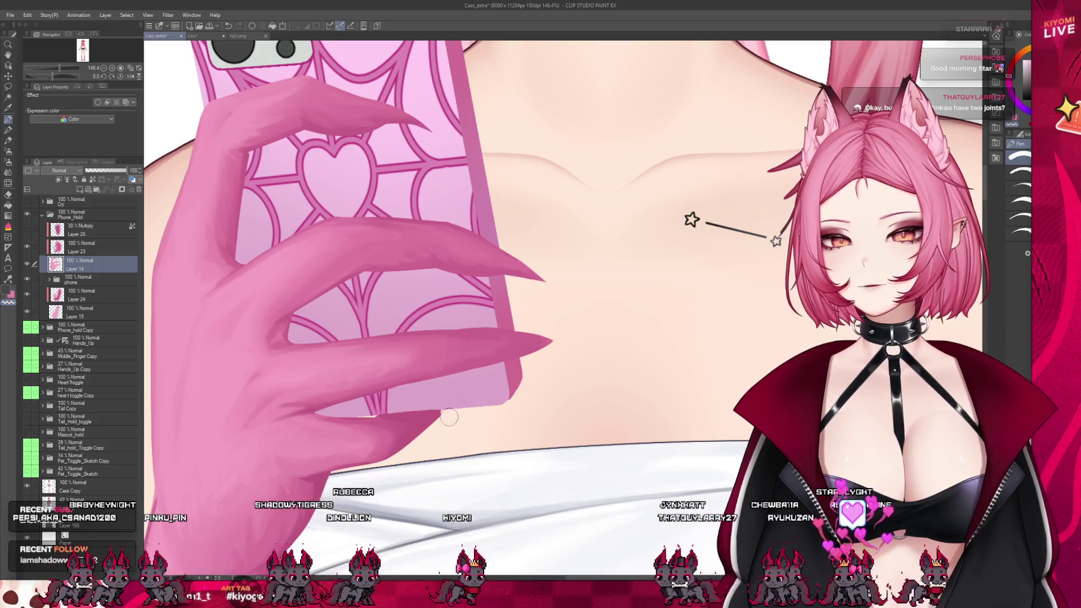
scroll(449, 416, down, 3)
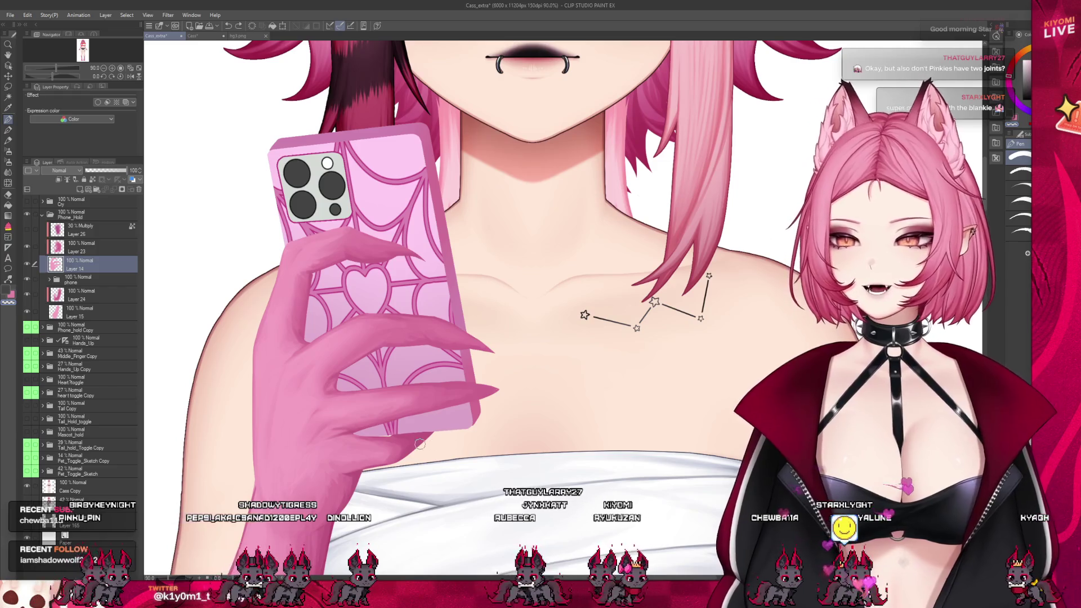
scroll(430, 446, up, 2)
scroll(418, 423, up, 1)
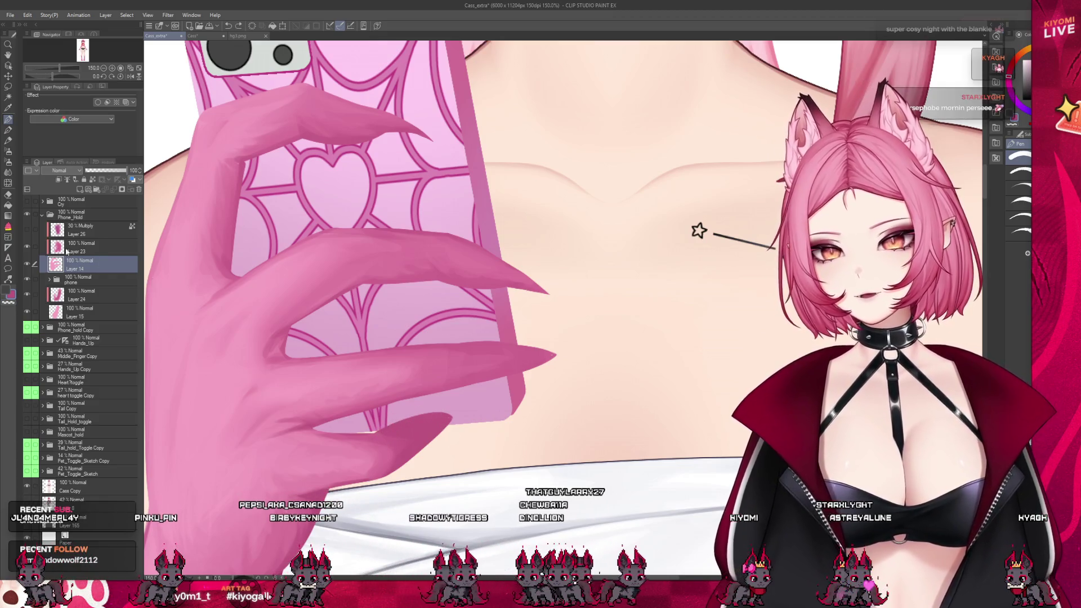
click(27, 249)
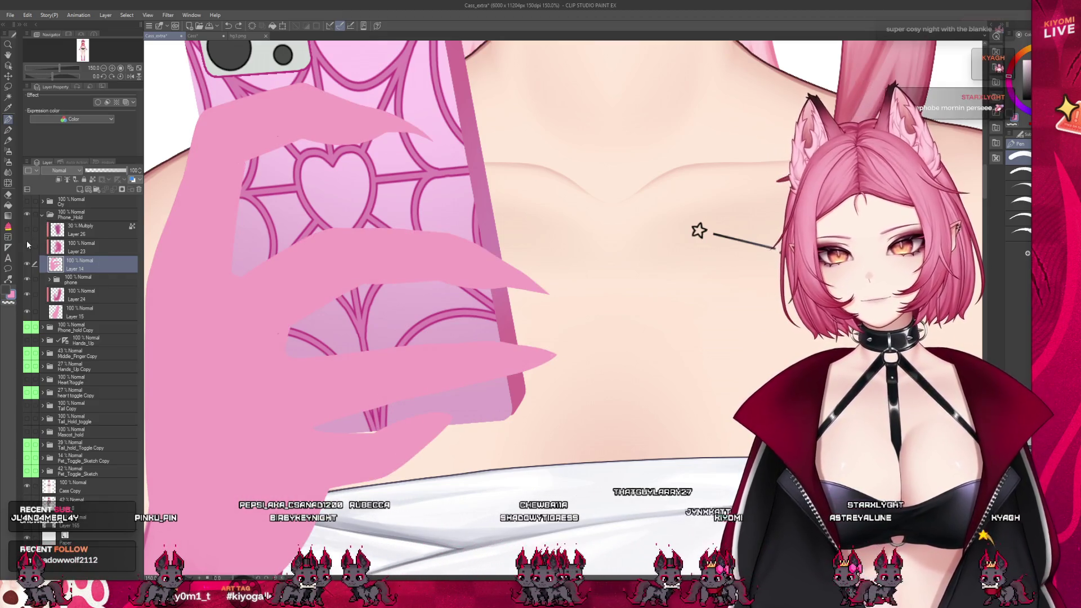
click(27, 246)
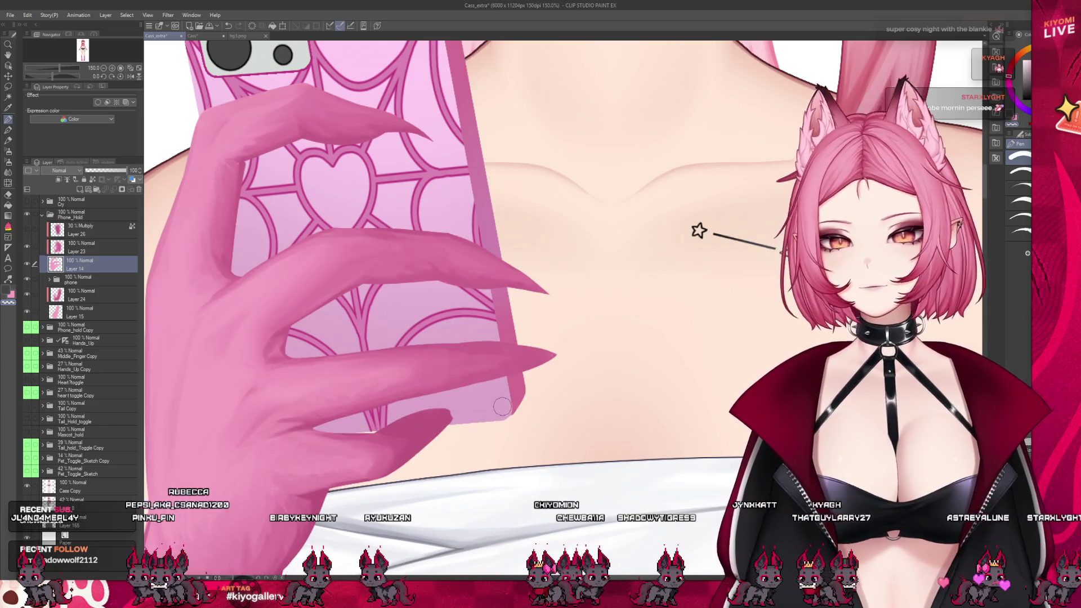
scroll(348, 415, down, 2)
scroll(349, 415, down, 2)
scroll(361, 423, up, 3)
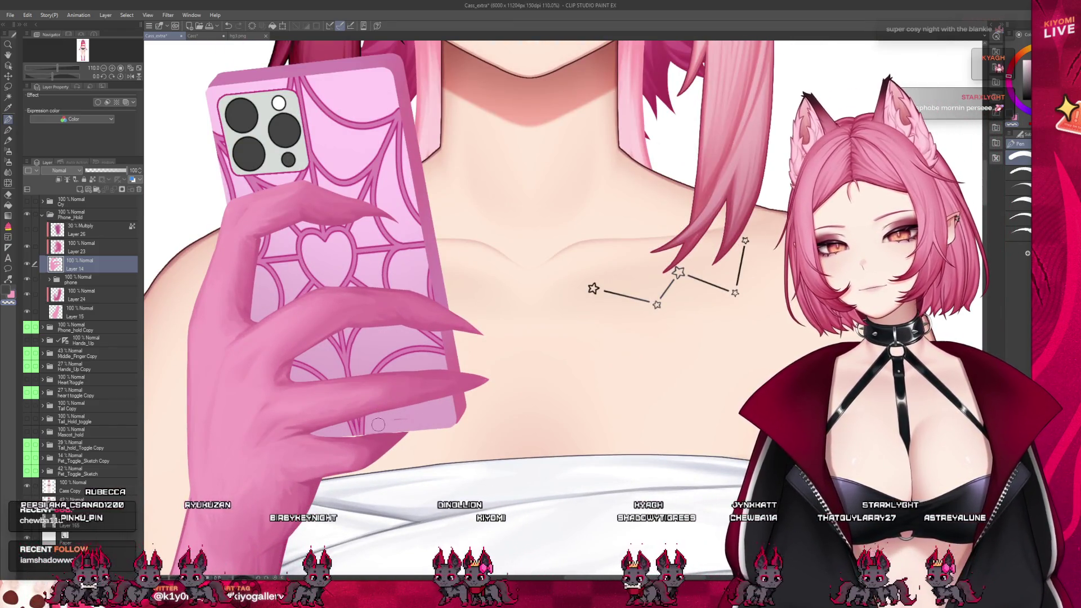
scroll(430, 422, down, 2)
scroll(394, 389, down, 2)
scroll(371, 362, down, 1)
scroll(371, 362, down, 1)
scroll(383, 383, up, 1)
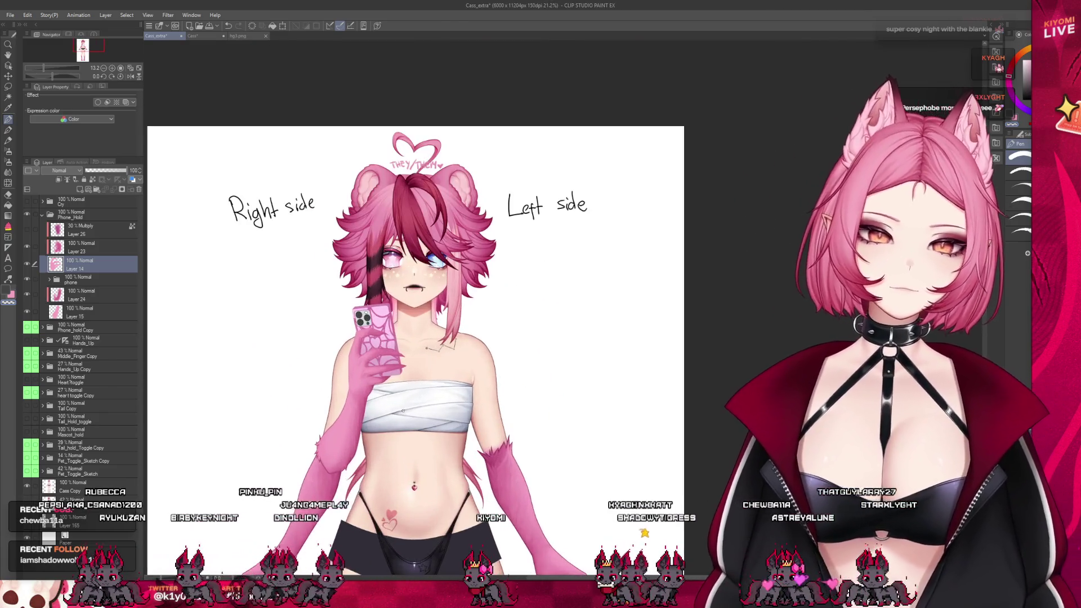
scroll(402, 410, up, 2)
scroll(402, 410, up, 1)
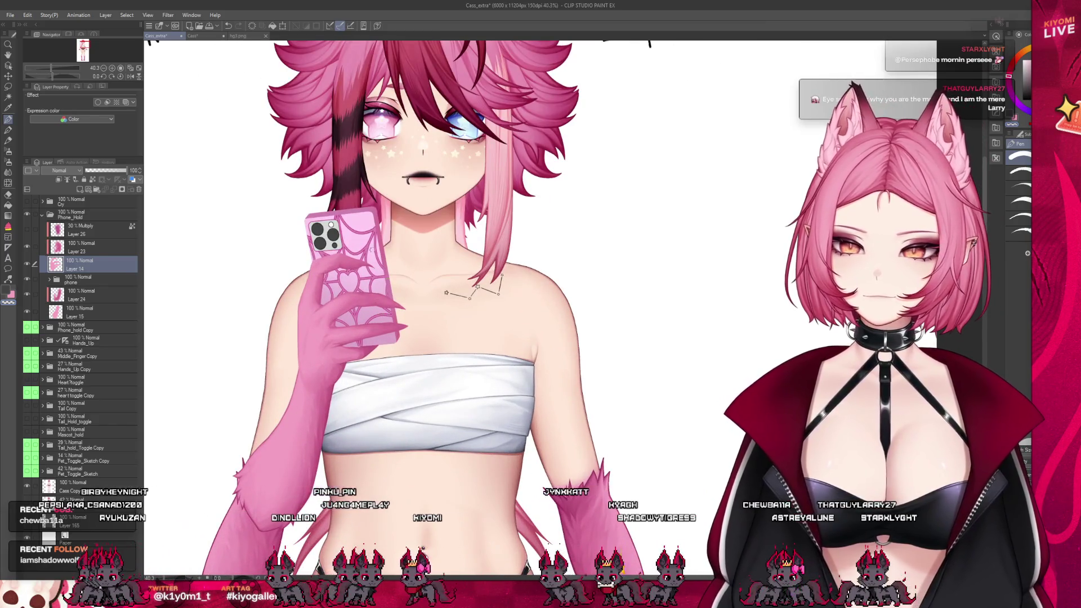
scroll(381, 219, up, 2)
scroll(381, 220, up, 2)
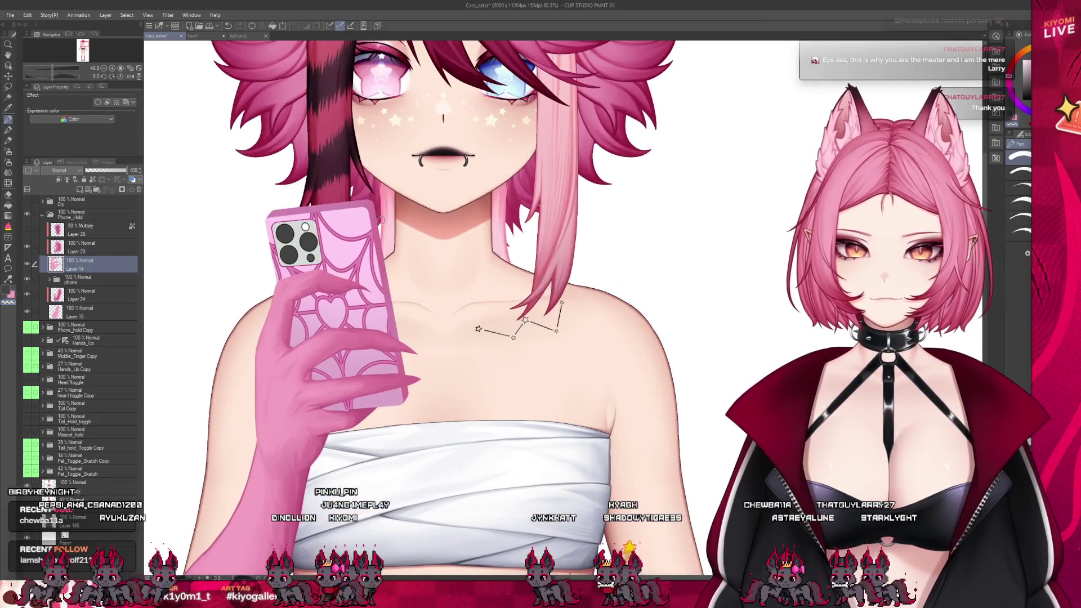
scroll(352, 512, down, 3)
scroll(352, 513, down, 1)
scroll(352, 512, up, 2)
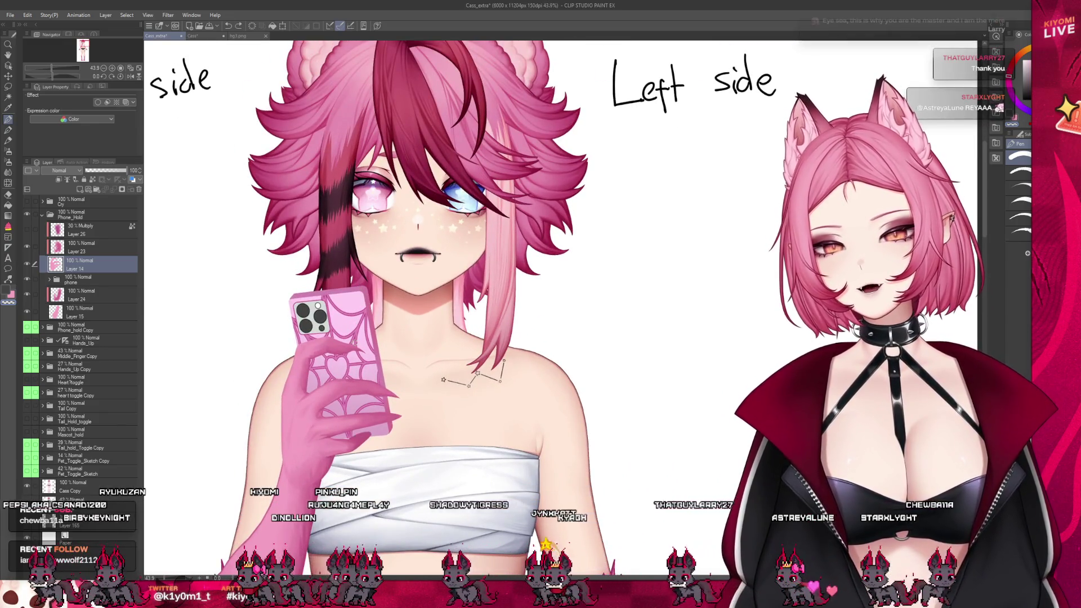
scroll(371, 466, up, 2)
scroll(369, 424, down, 3)
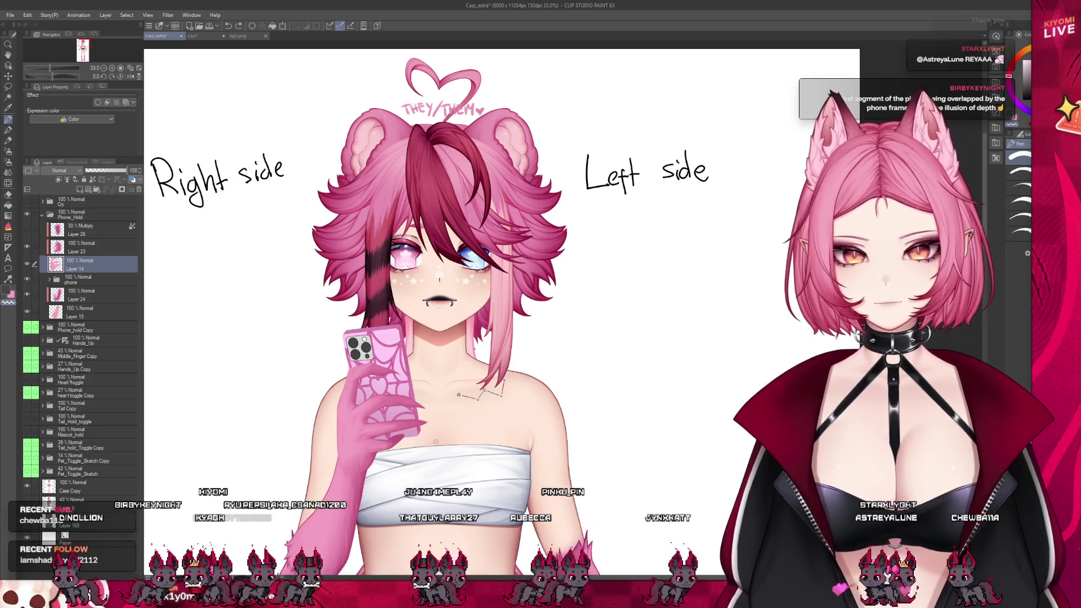
scroll(417, 363, down, 1)
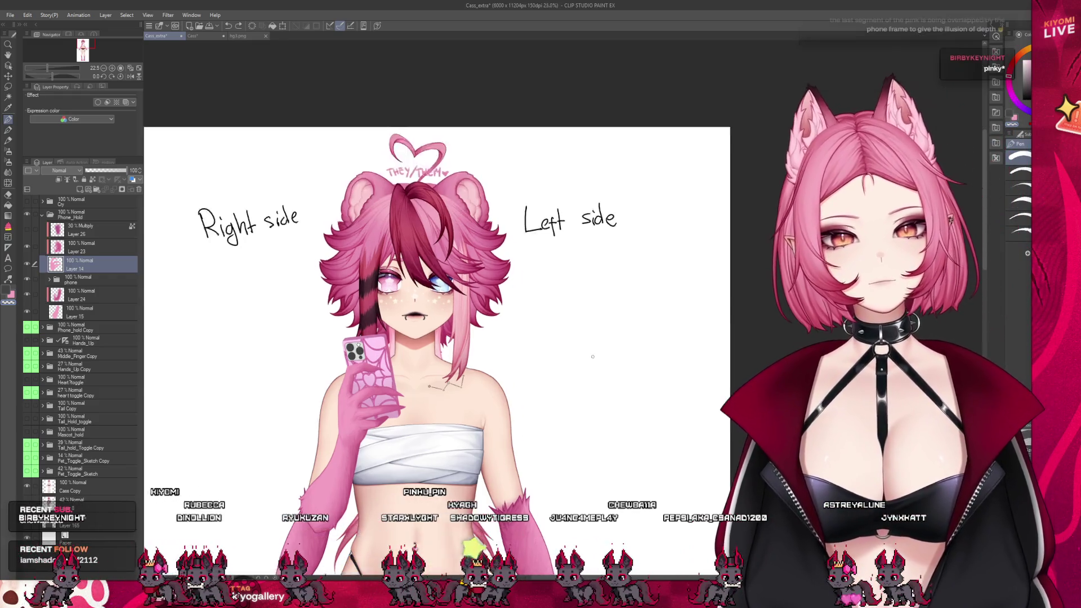
scroll(552, 351, up, 2)
scroll(552, 352, up, 1)
scroll(240, 394, up, 1)
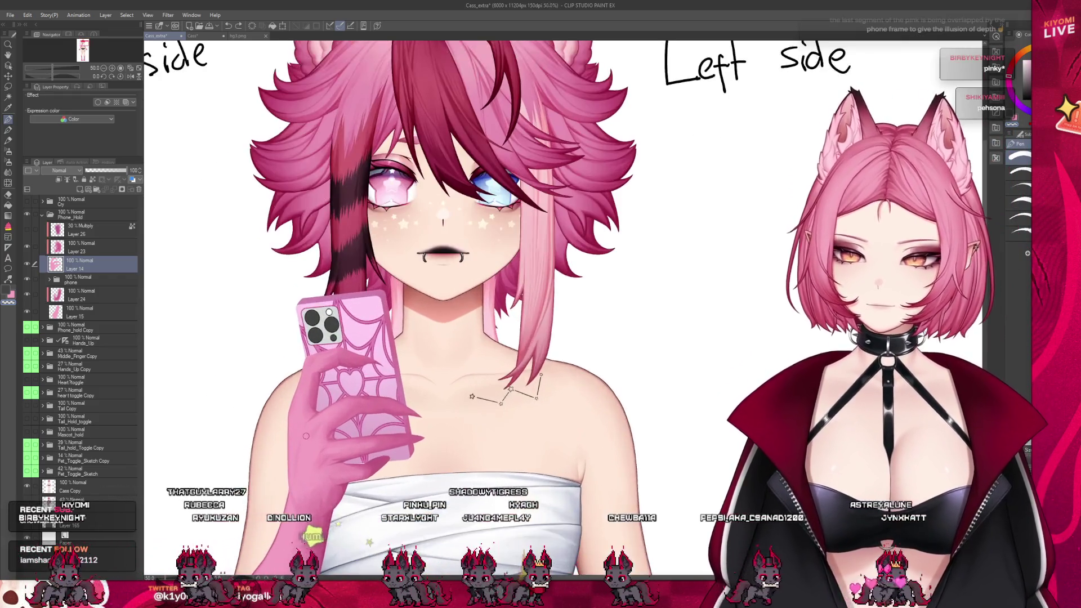
- Make Layer 23 active and zoom in to shade the upper finger against the phone
scroll(275, 461, up, 1)
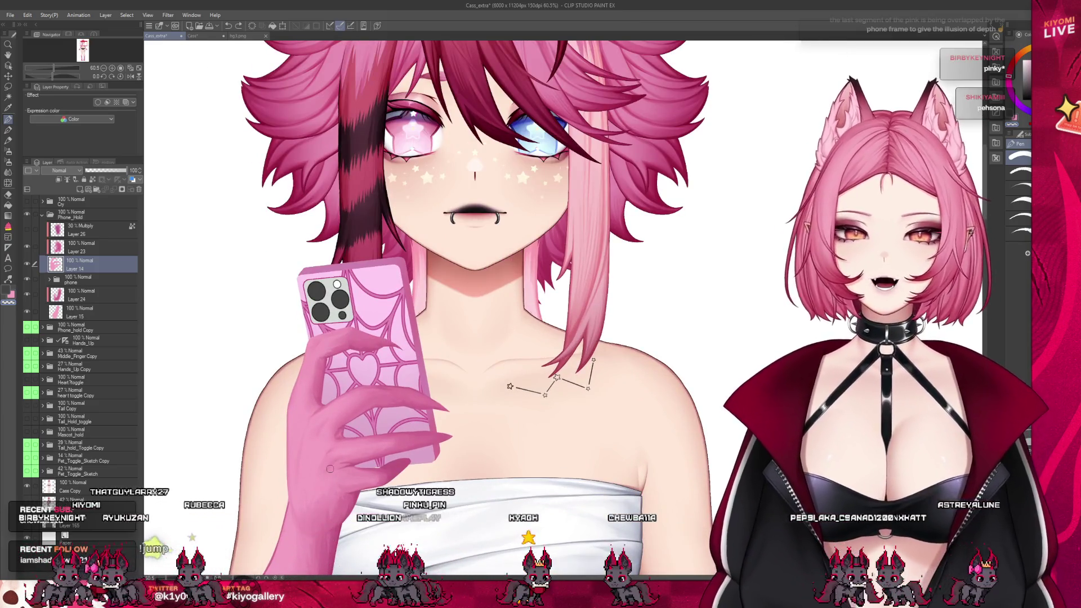
scroll(285, 415, up, 1)
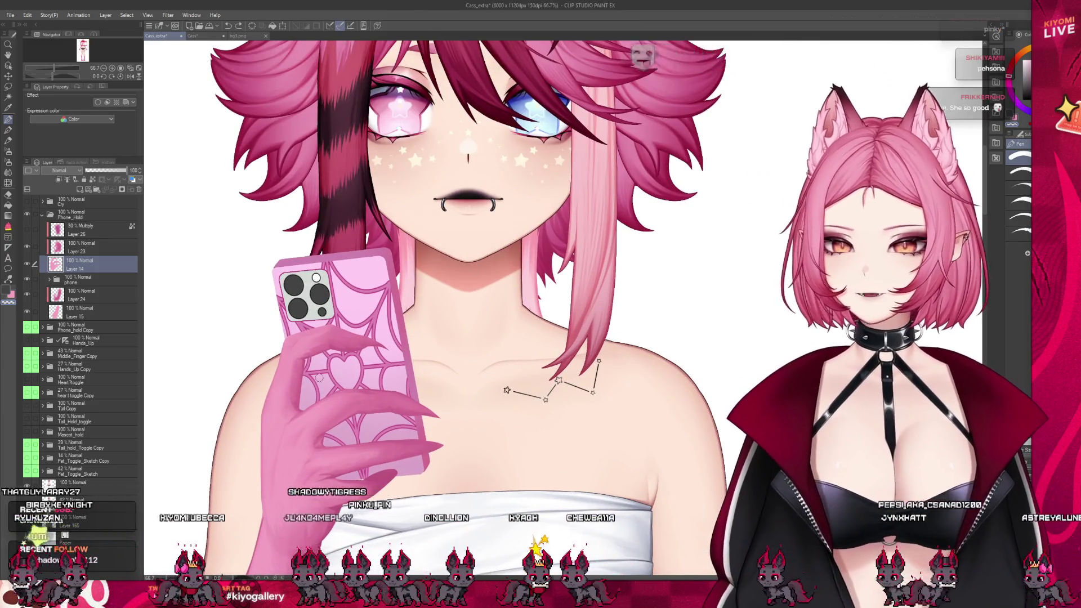
scroll(380, 360, up, 1)
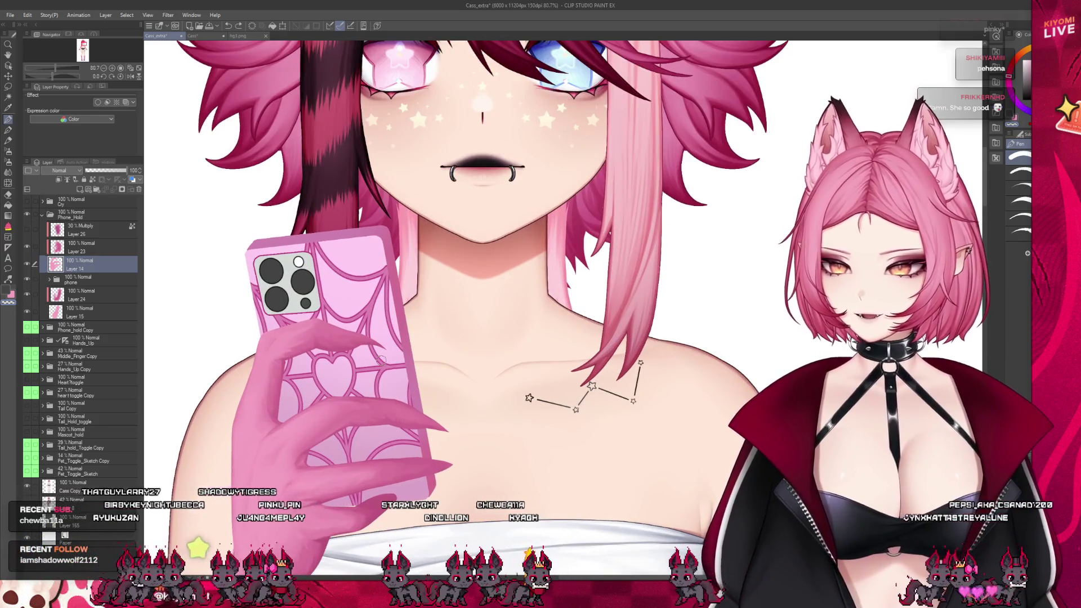
click(29, 248)
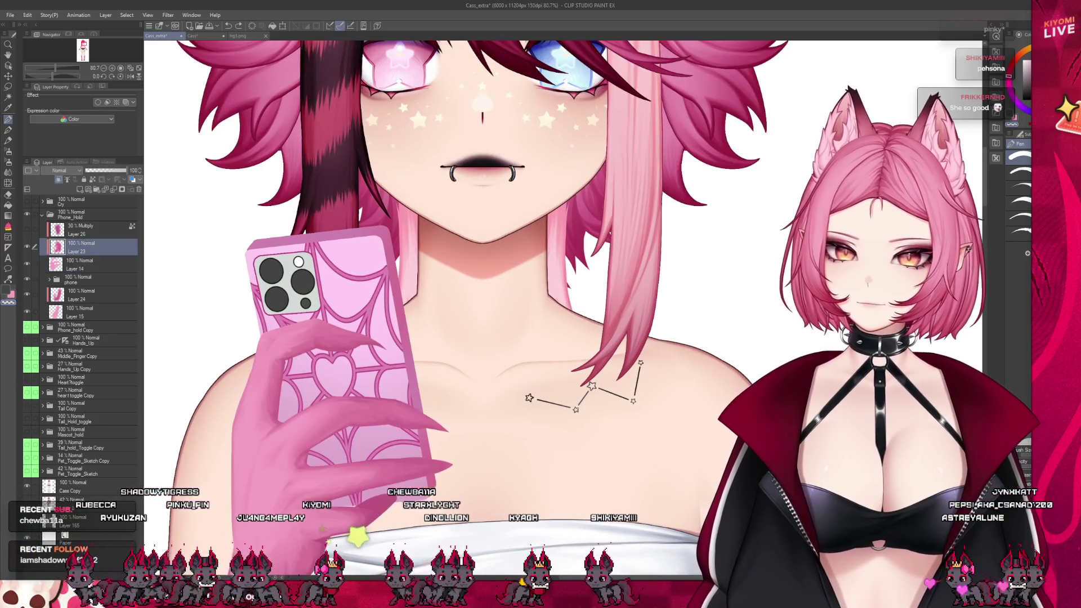
scroll(234, 349, up, 1)
scroll(234, 350, up, 1)
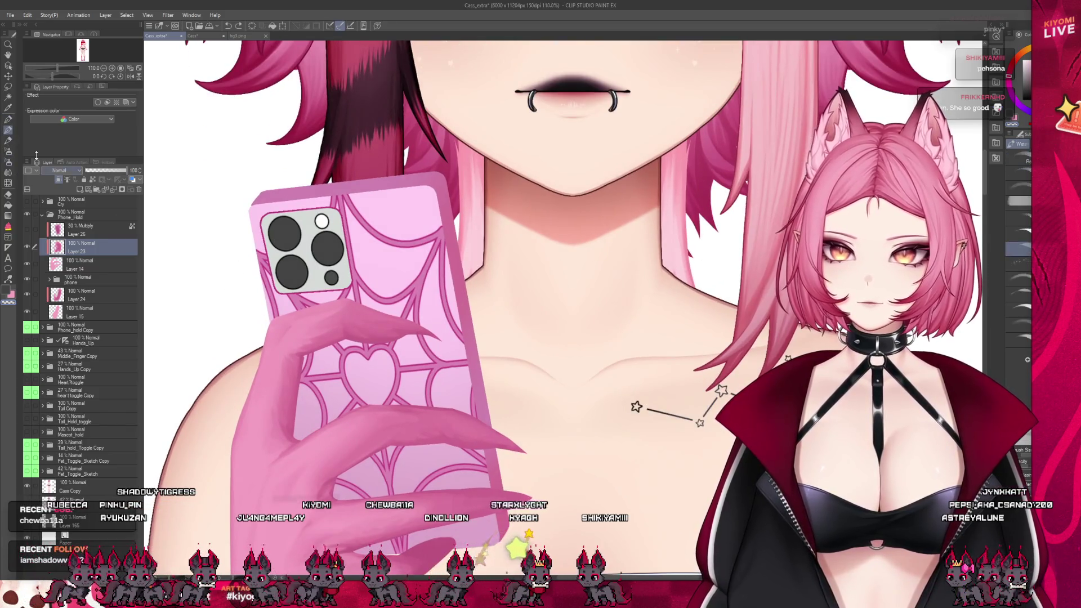
scroll(259, 316, up, 1)
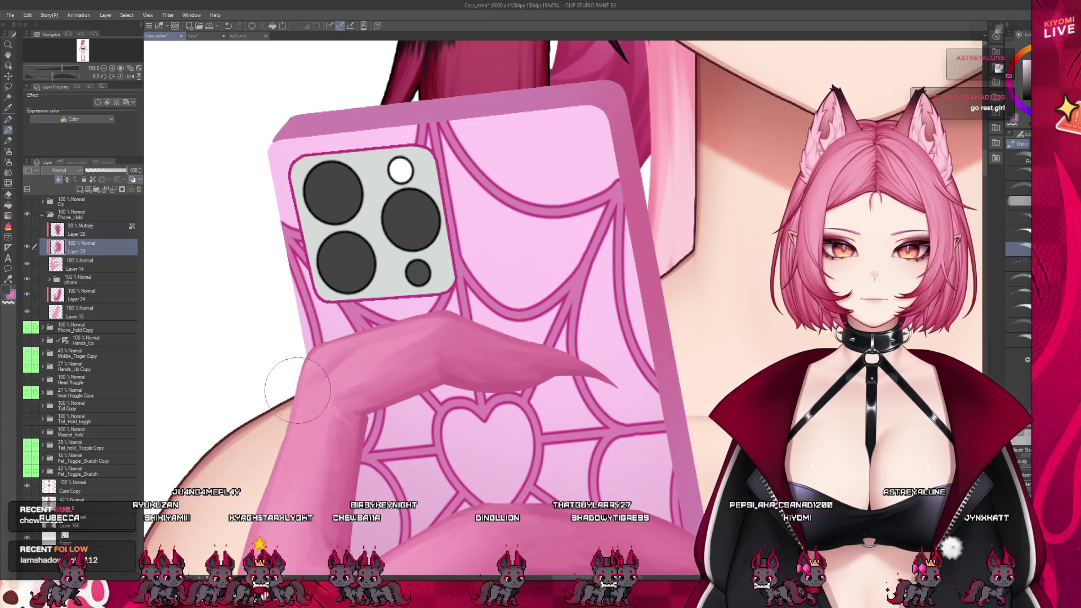
scroll(373, 348, down, 3)
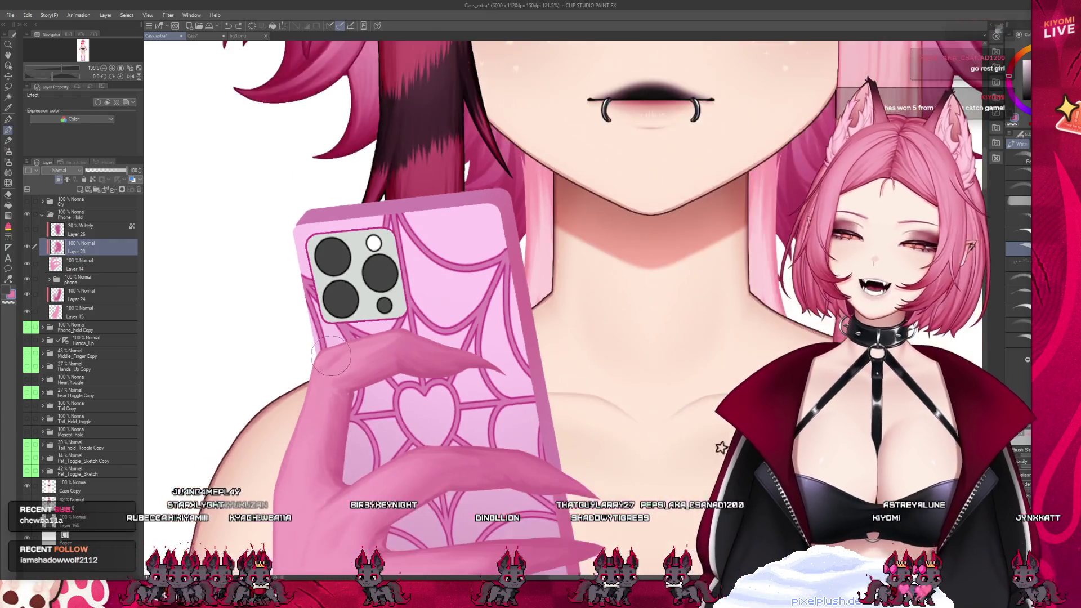
- Save the illustration with Ctrl+S
key(ctrl+s)
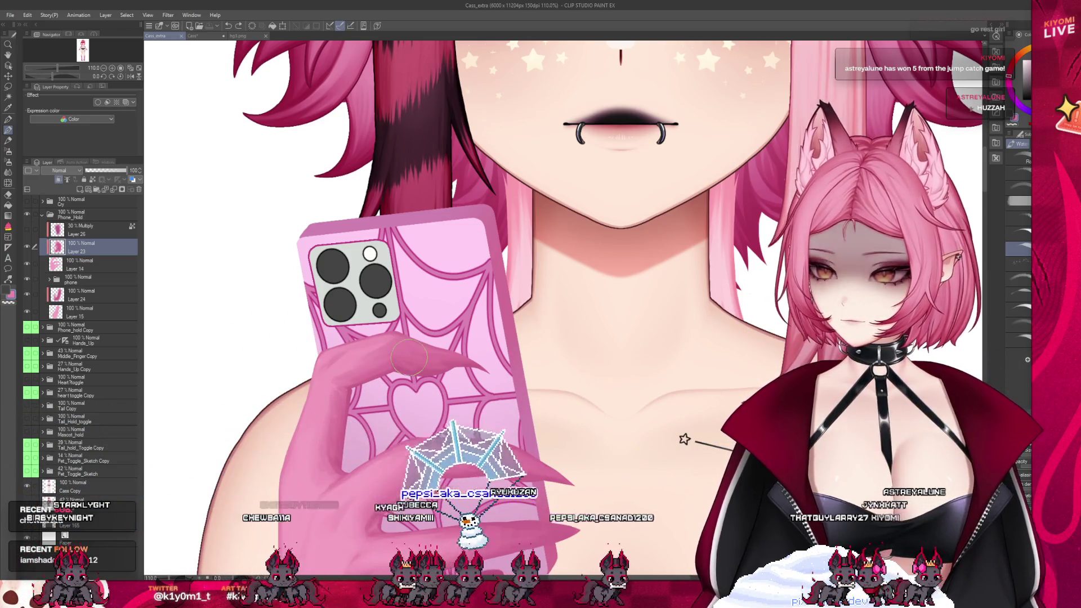
scroll(386, 420, up, 2)
scroll(386, 419, up, 2)
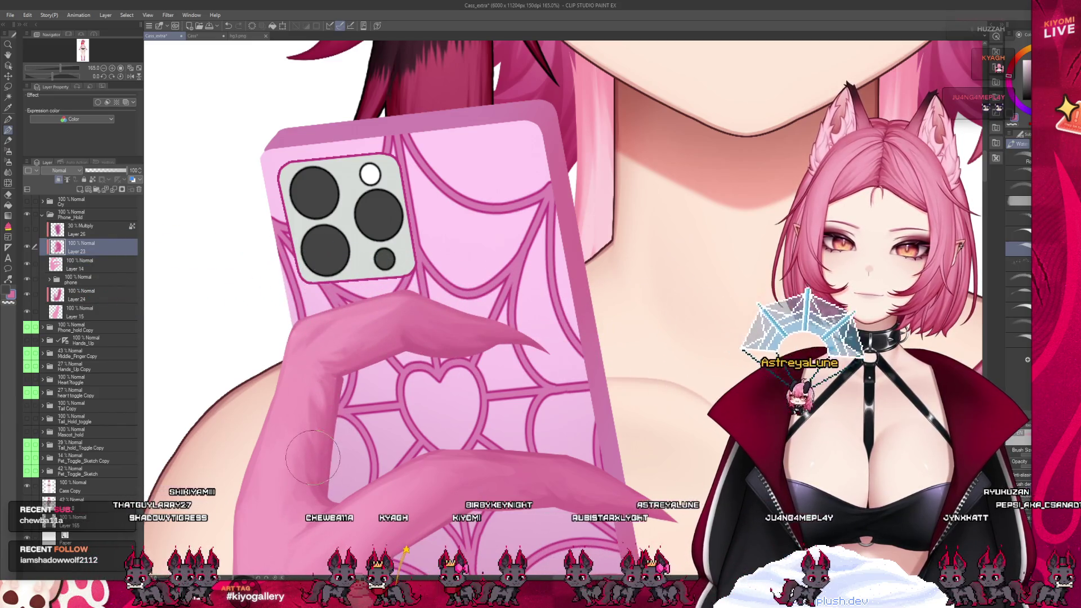
scroll(315, 338, down, 2)
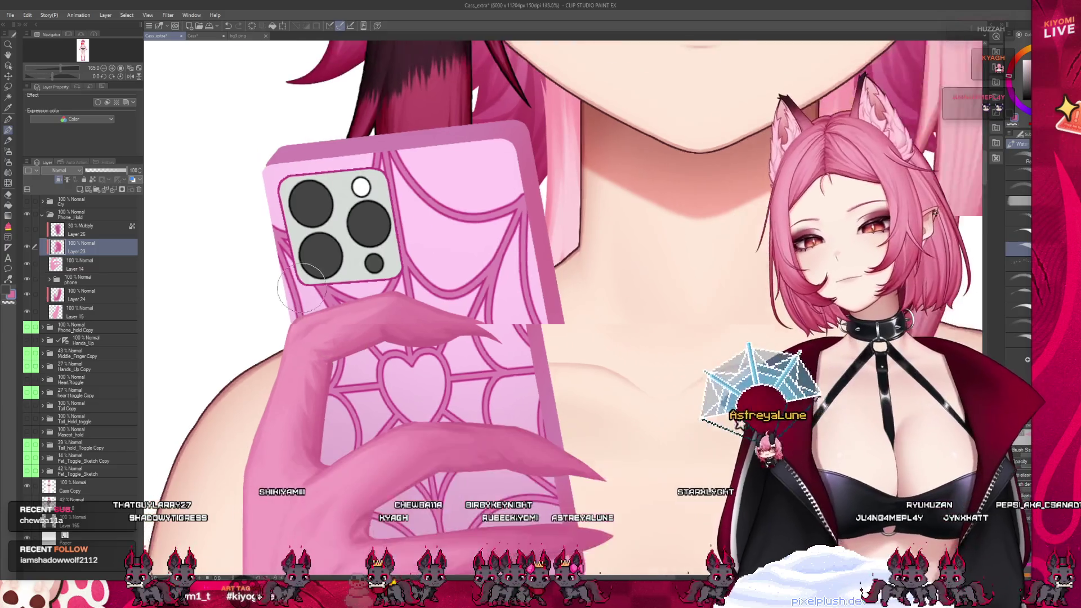
- Ctrl-select Layer 14 alongside Layer 23 and reduce the brush size with [
scroll(331, 281, down, 2)
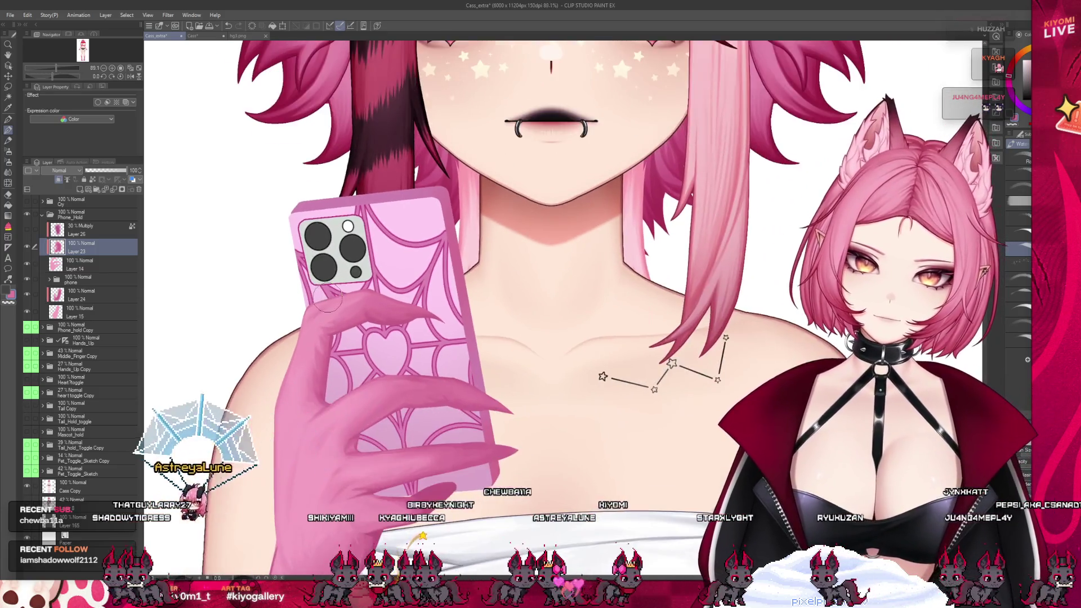
click(35, 264)
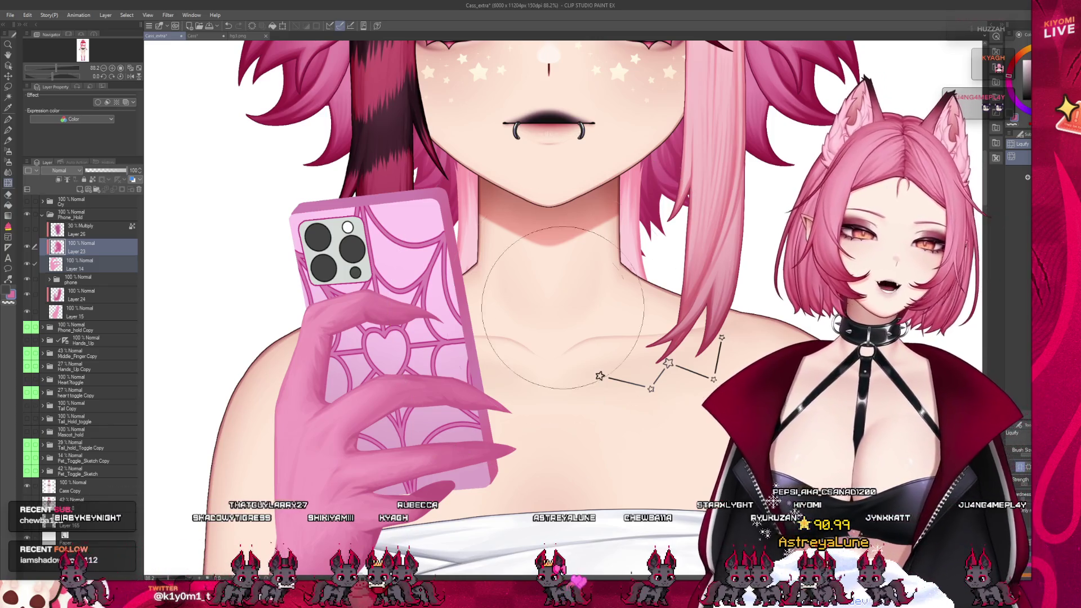
key(bracketleft)
key(bracketleft)
key(bracketleft)
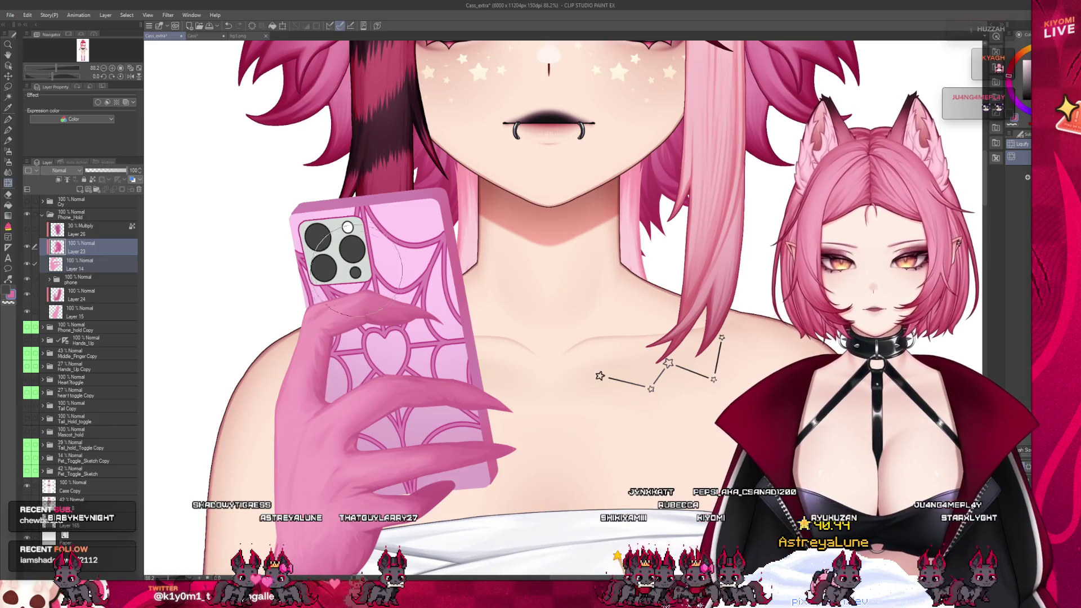
- Zoom out, expand the phone layer folder, and make Layer 27 active
scroll(368, 293, down, 2)
scroll(389, 291, down, 1)
scroll(405, 291, down, 2)
scroll(423, 289, down, 1)
scroll(423, 289, up, 1)
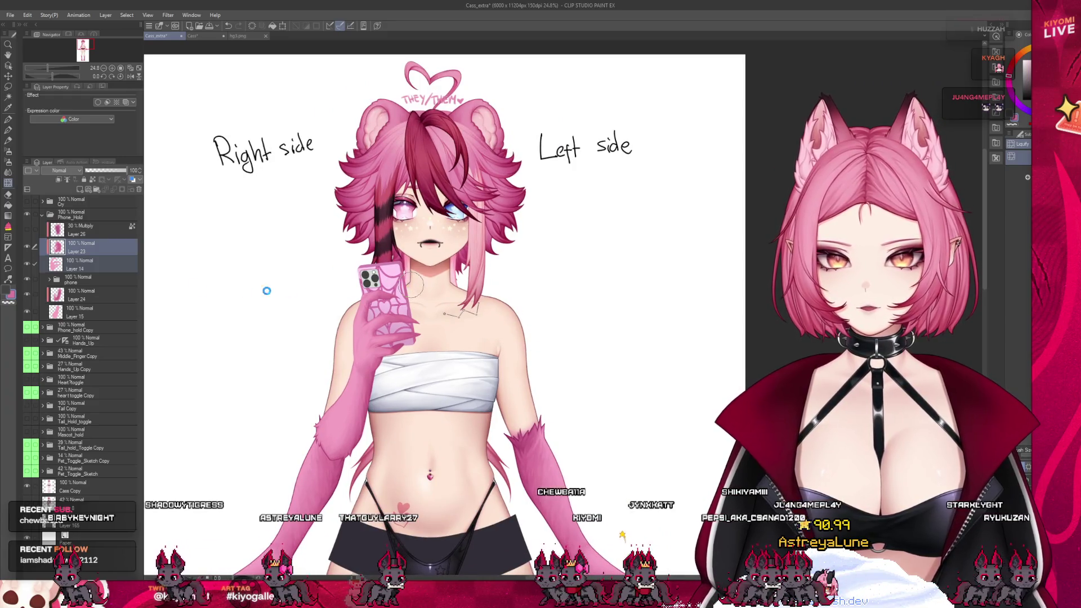
click(49, 279)
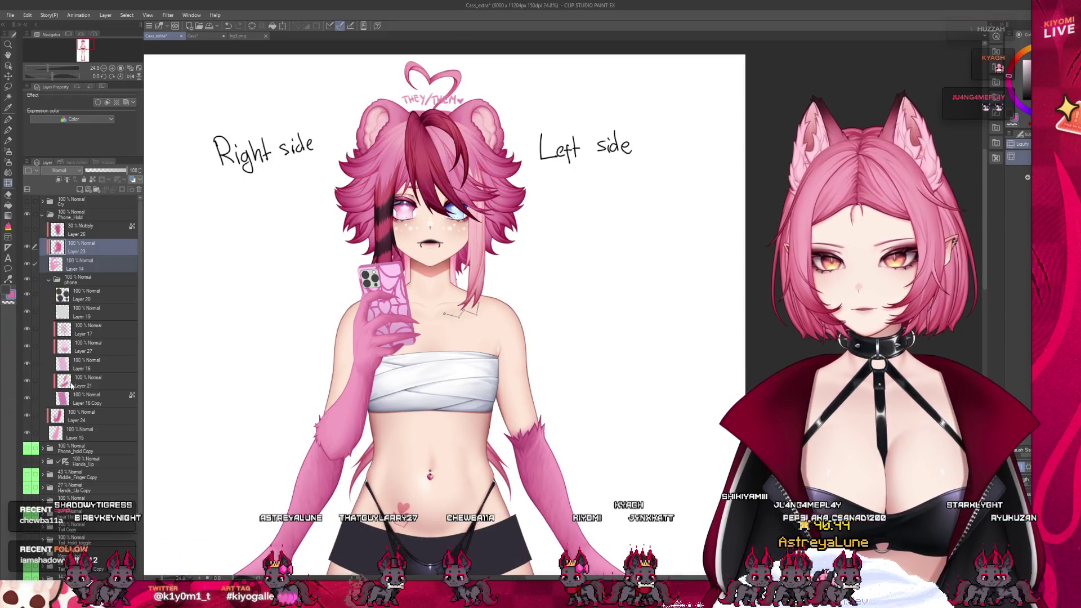
click(72, 385)
click(90, 346)
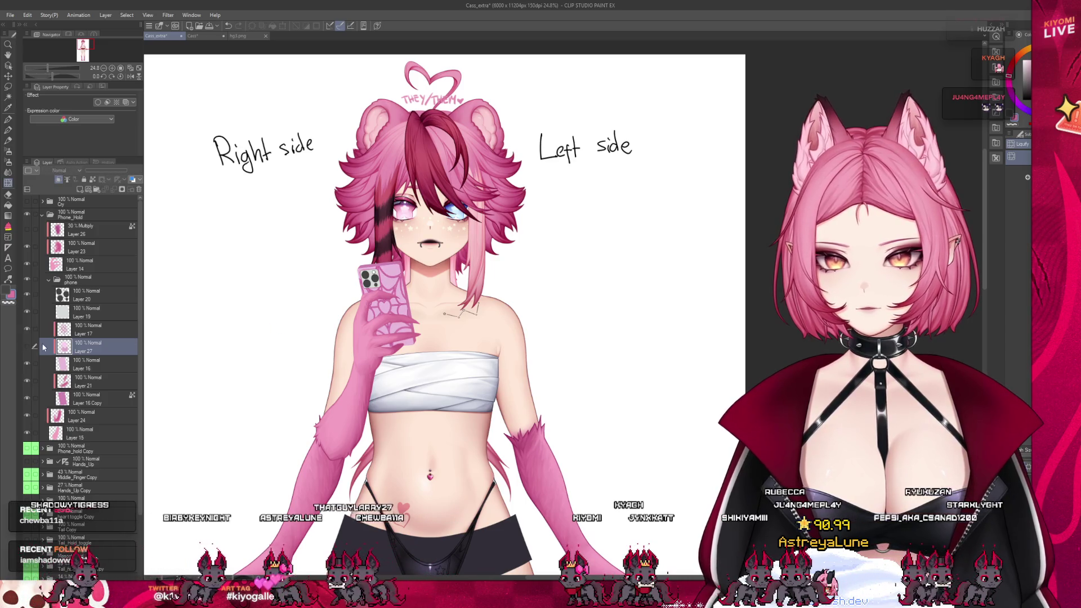
scroll(393, 308, up, 1)
scroll(393, 308, up, 1)
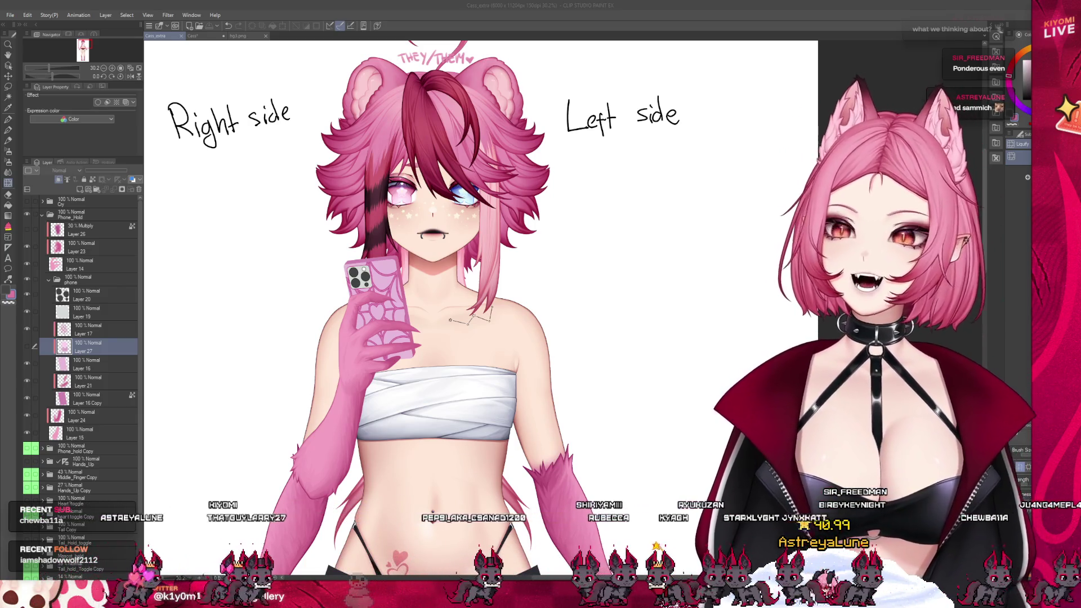
- Zoom in on the hand and phone to check the clawed hand's shading
scroll(354, 233, up, 2)
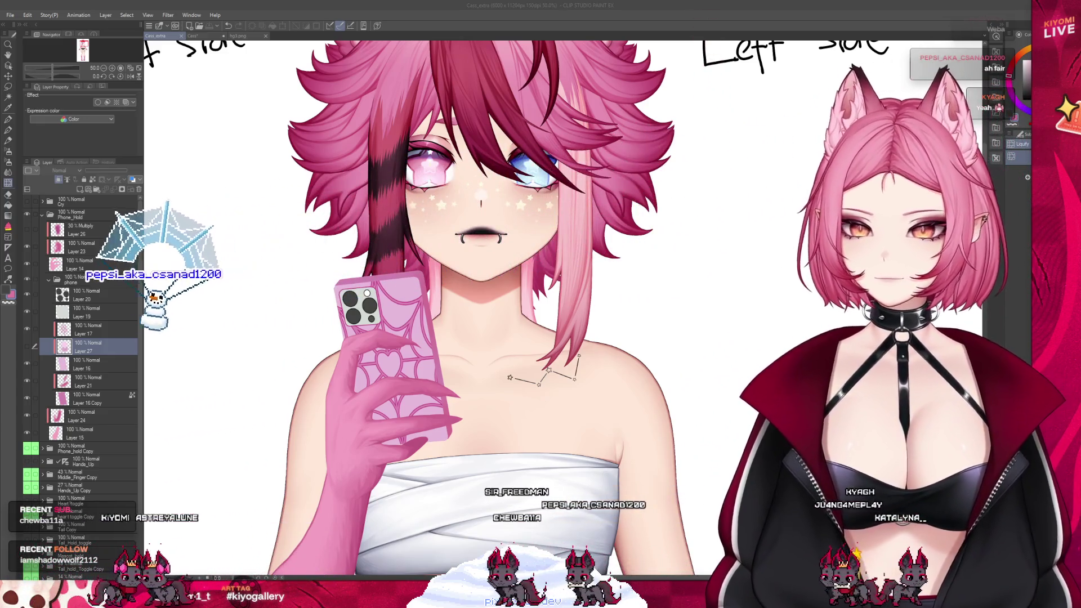
- Make Layer 23, the hand-shading layer, the active layer
key(ctrl+minus)
key(ctrl+minus)
key(ctrl+minus)
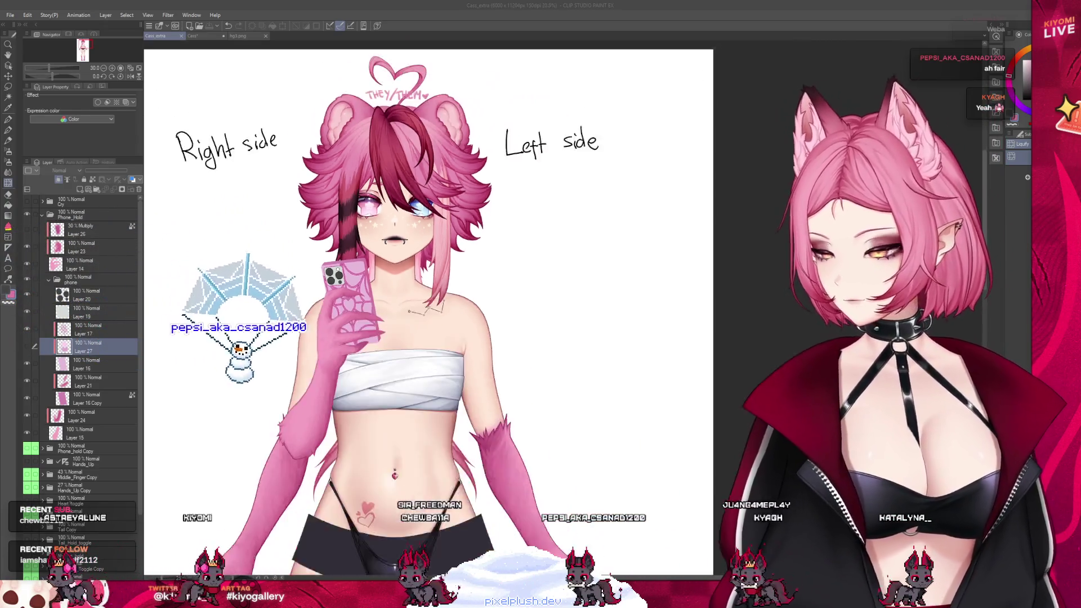
key(ctrl+plus)
click(85, 313)
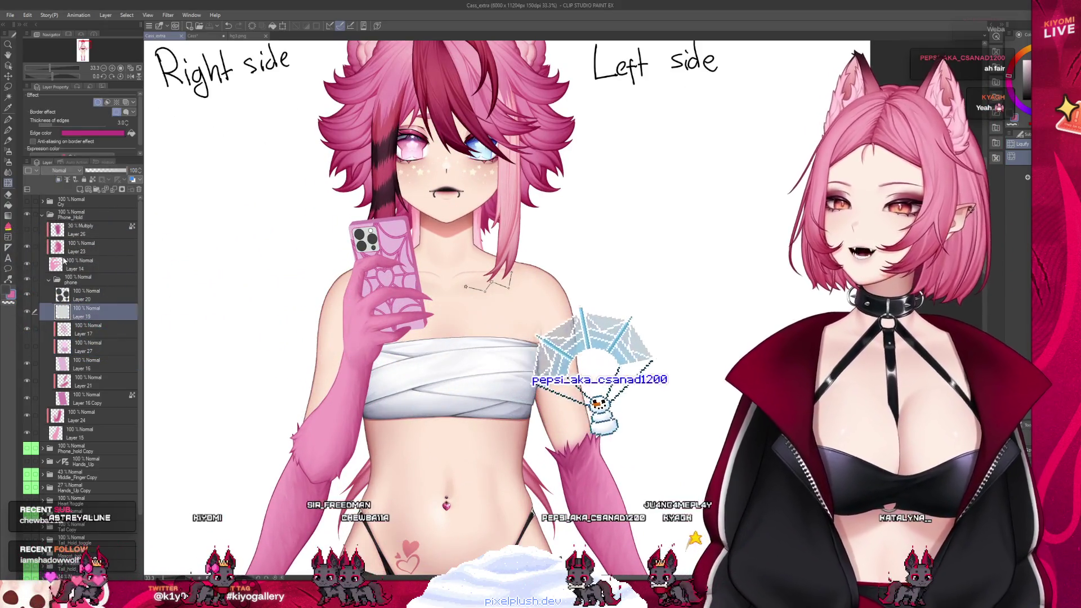
click(79, 248)
- Zoom in on the clawed hand and switch to the Watercolor brush
scroll(403, 270, up, 1)
scroll(402, 270, up, 1)
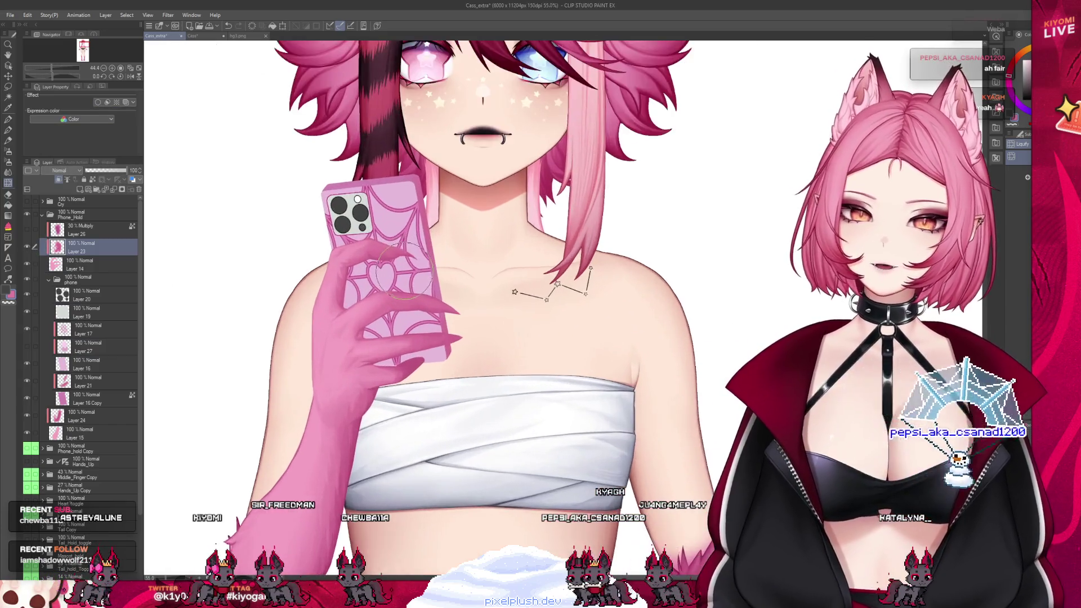
scroll(388, 288, up, 1)
scroll(374, 301, up, 1)
key(b)
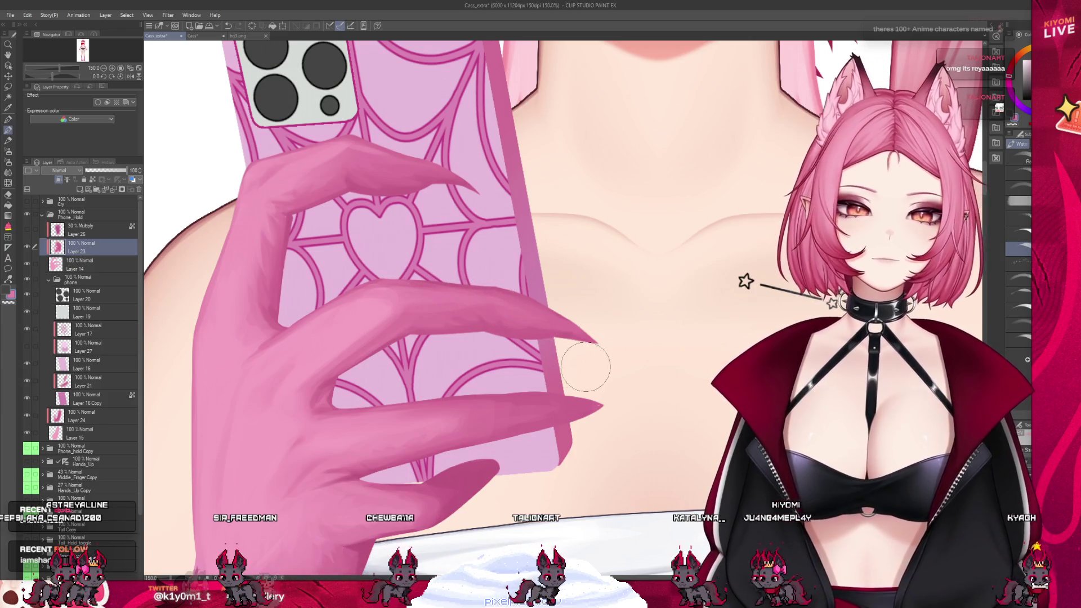
click(85, 265)
key(p)
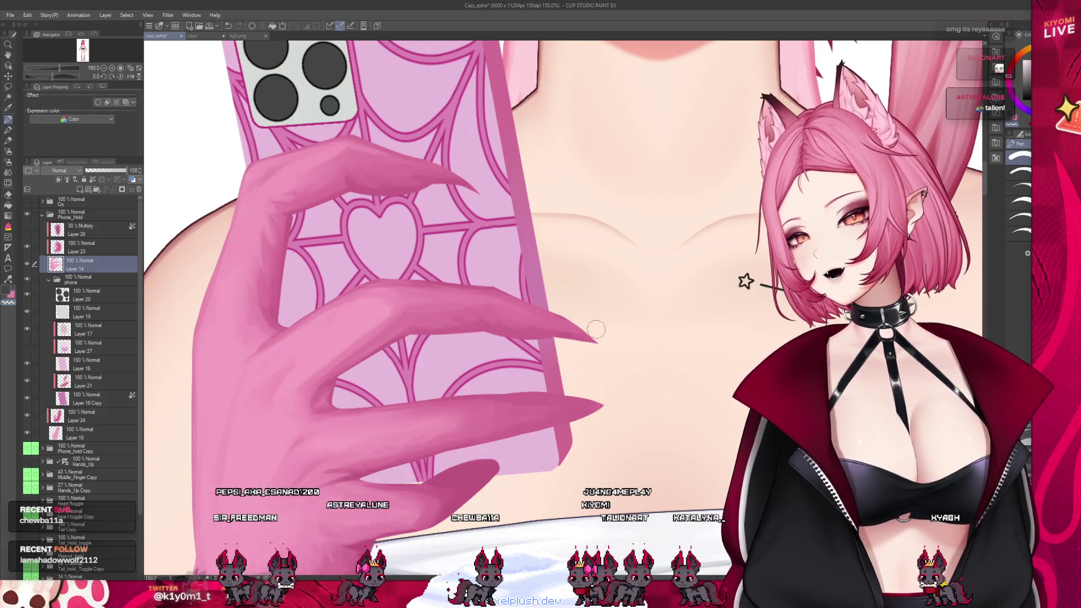
key(ctrl+z)
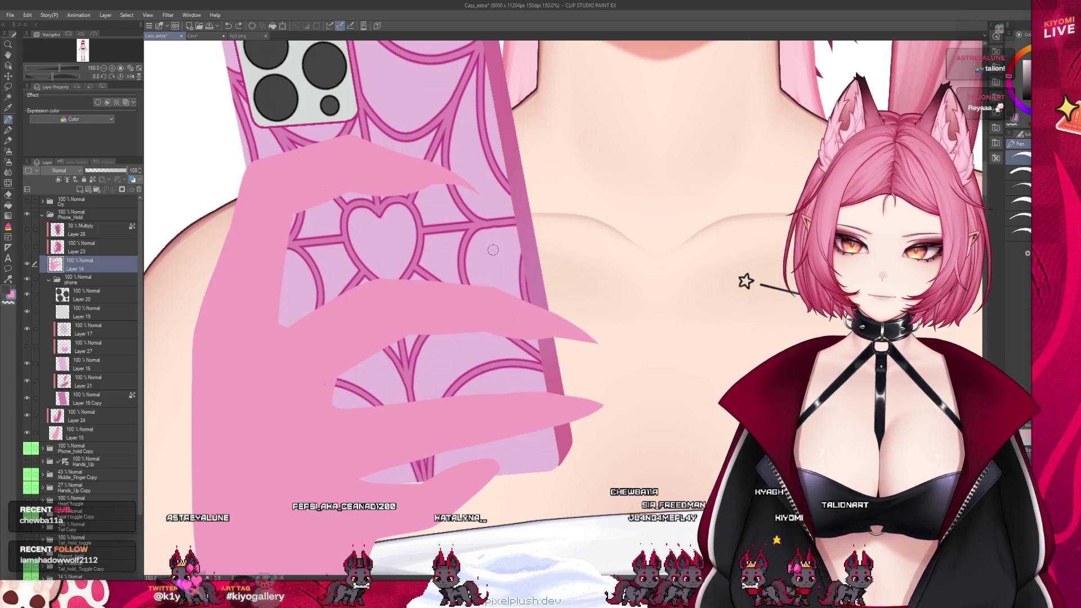
click(27, 246)
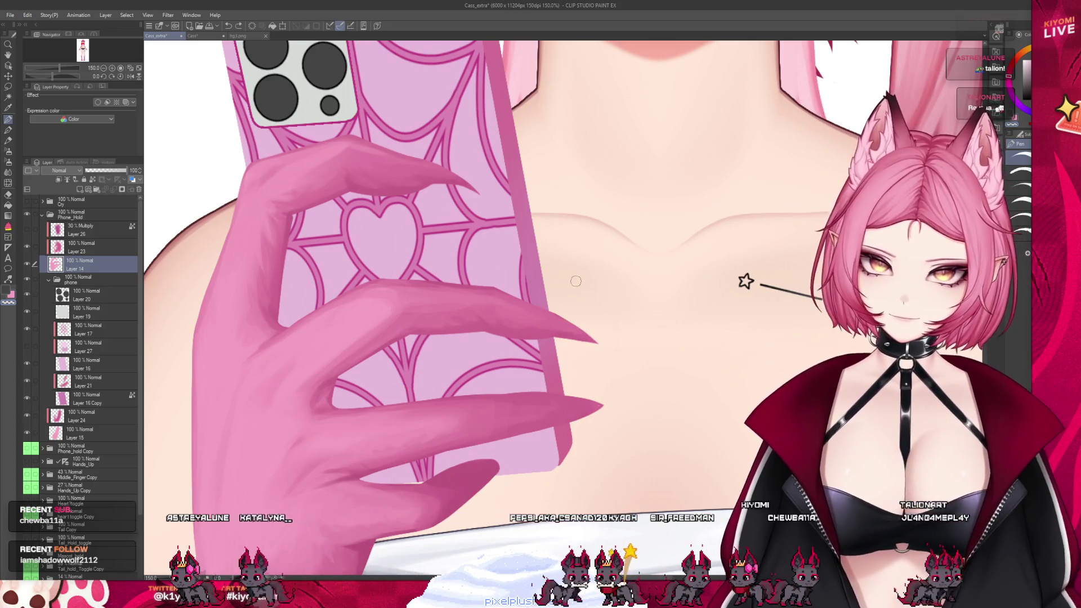
click(90, 247)
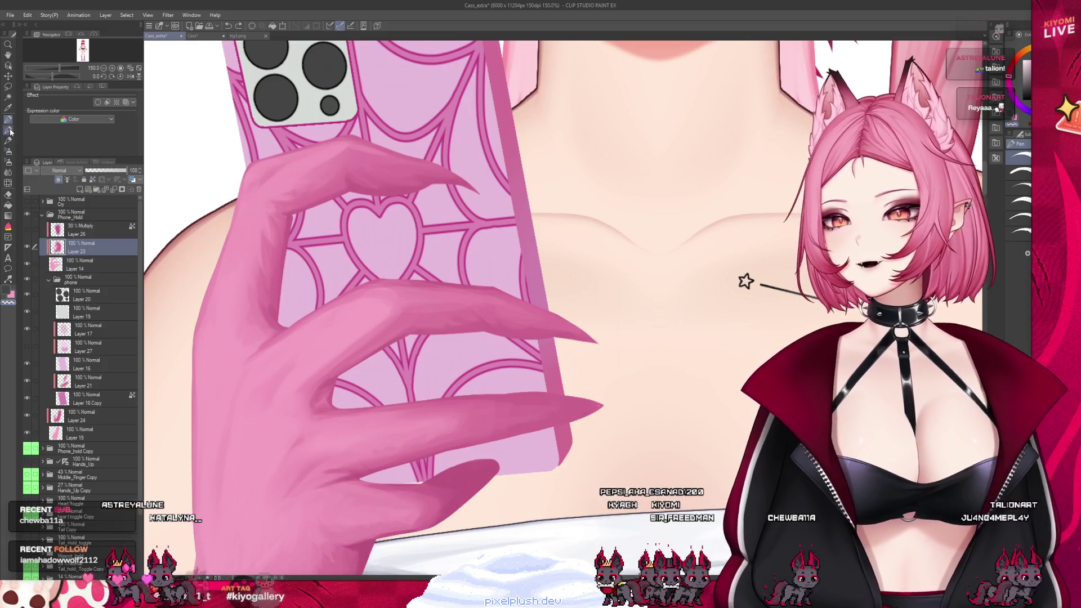
click(9, 126)
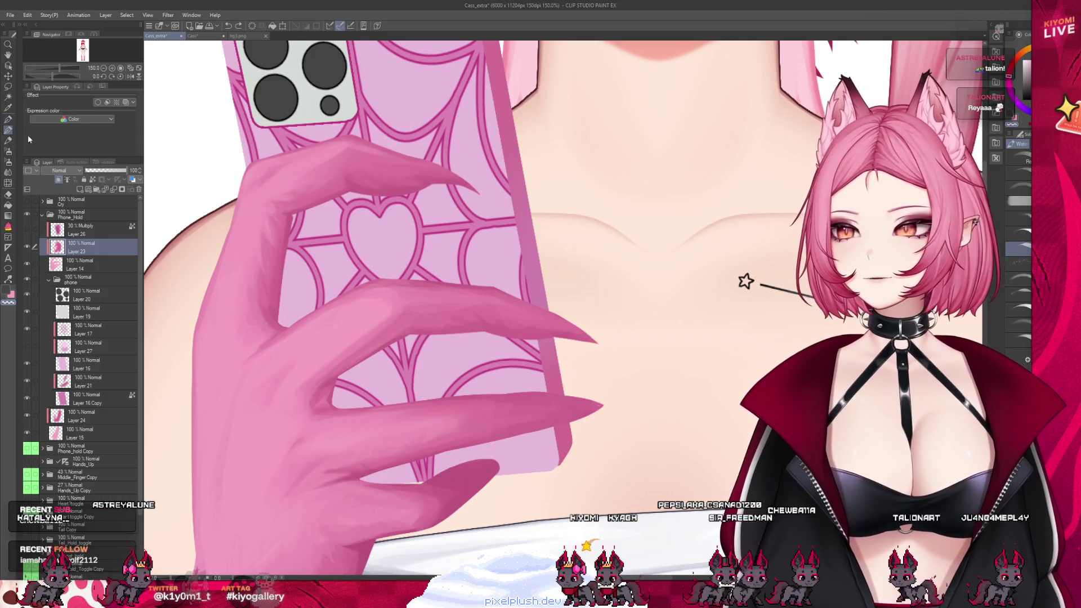
scroll(431, 363, down, 1)
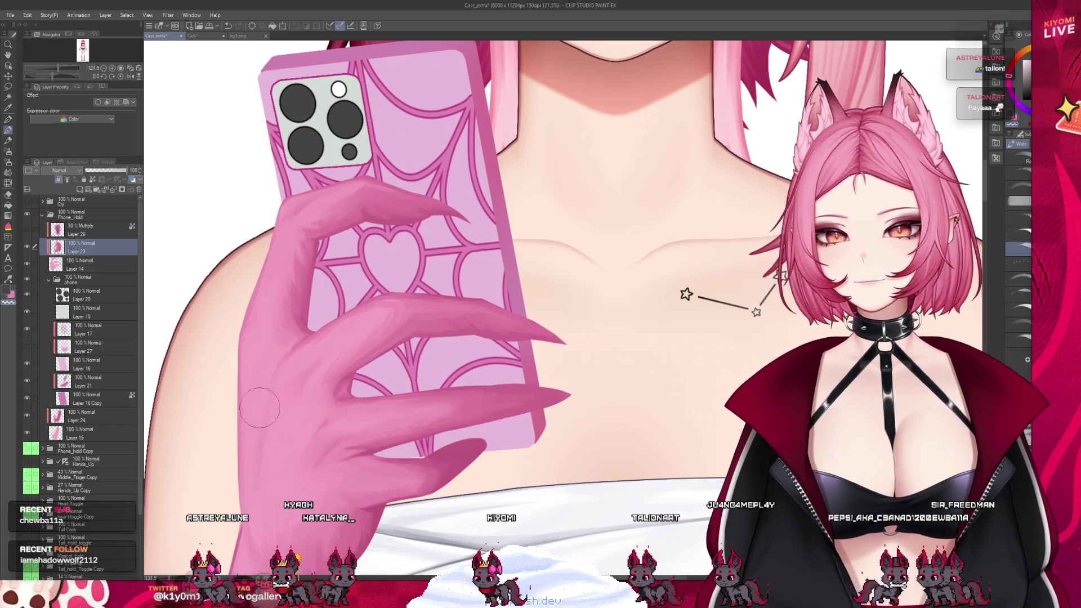
- Revert the last shading stroke with Ctrl+Z and re-frame the view on the clawed hand
key(ctrl+z)
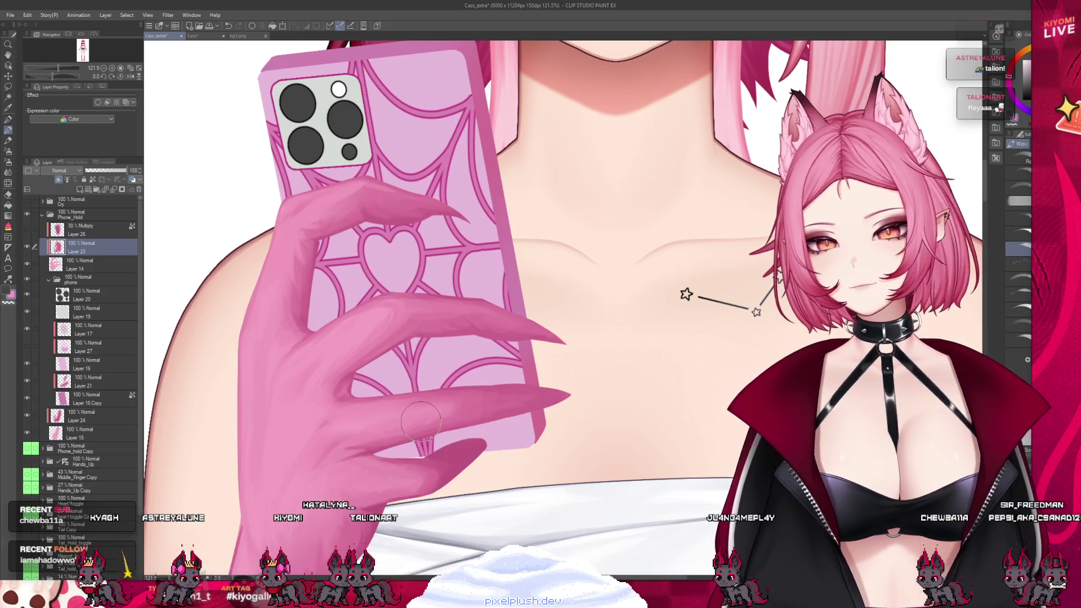
scroll(387, 390, down, 3)
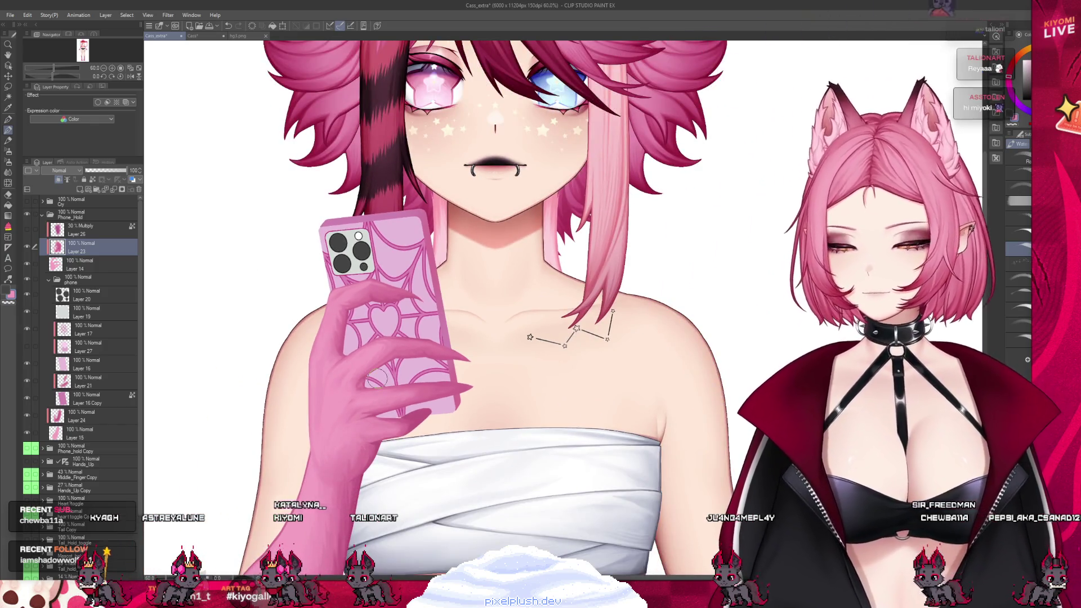
scroll(376, 380, up, 1)
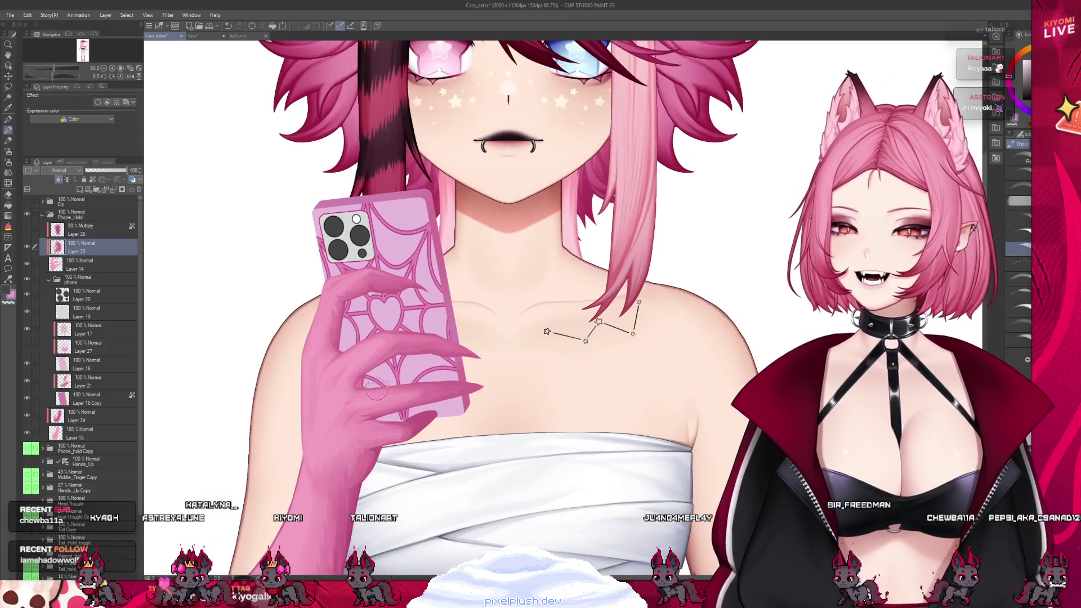
scroll(375, 391, up, 1)
scroll(375, 403, up, 1)
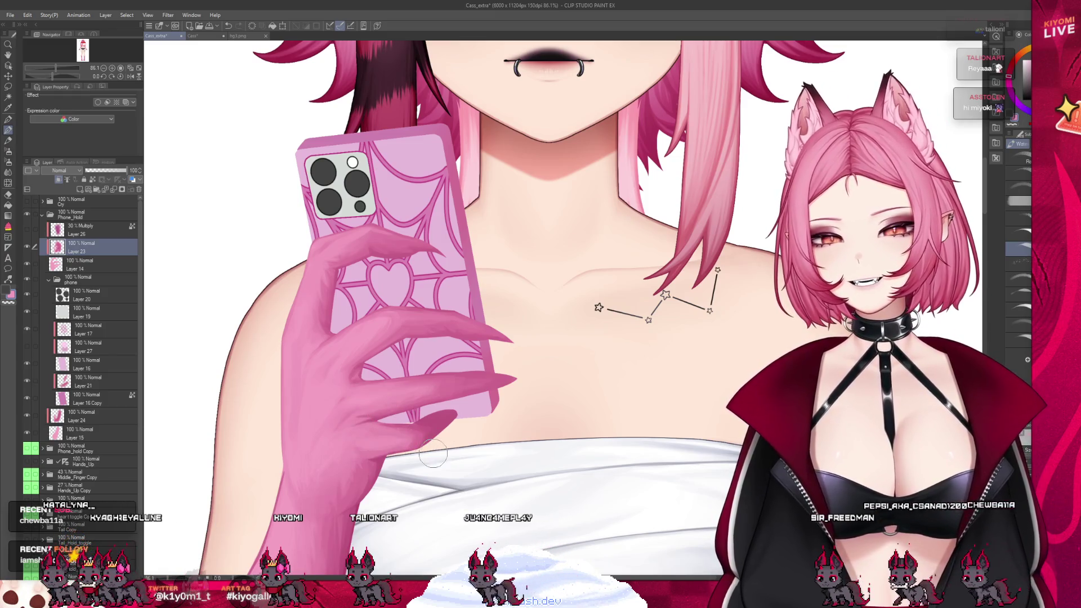
scroll(351, 297, up, 1)
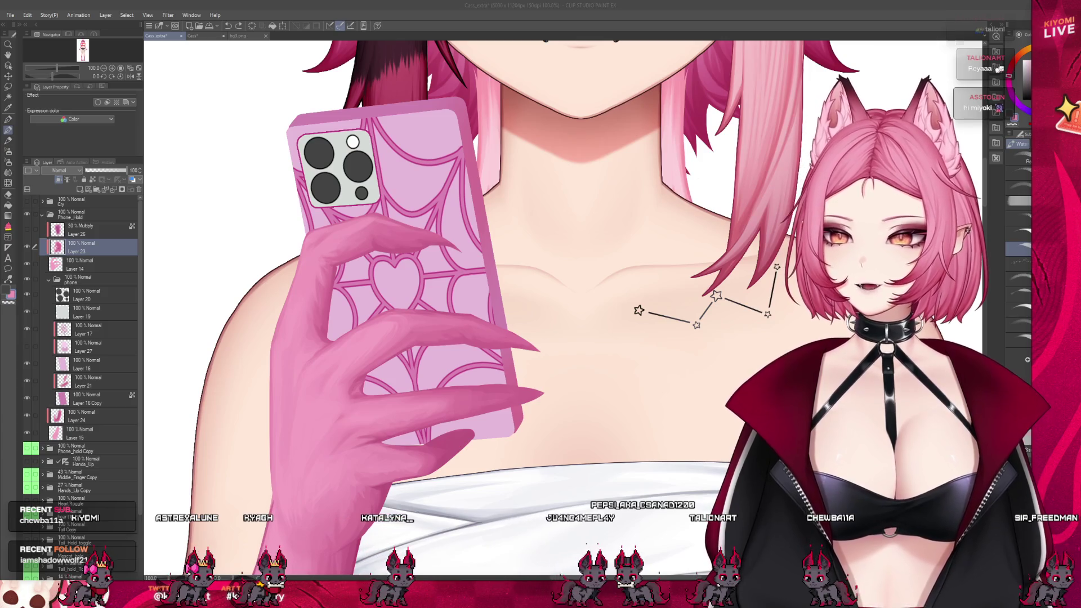
scroll(467, 349, up, 1)
scroll(468, 349, up, 1)
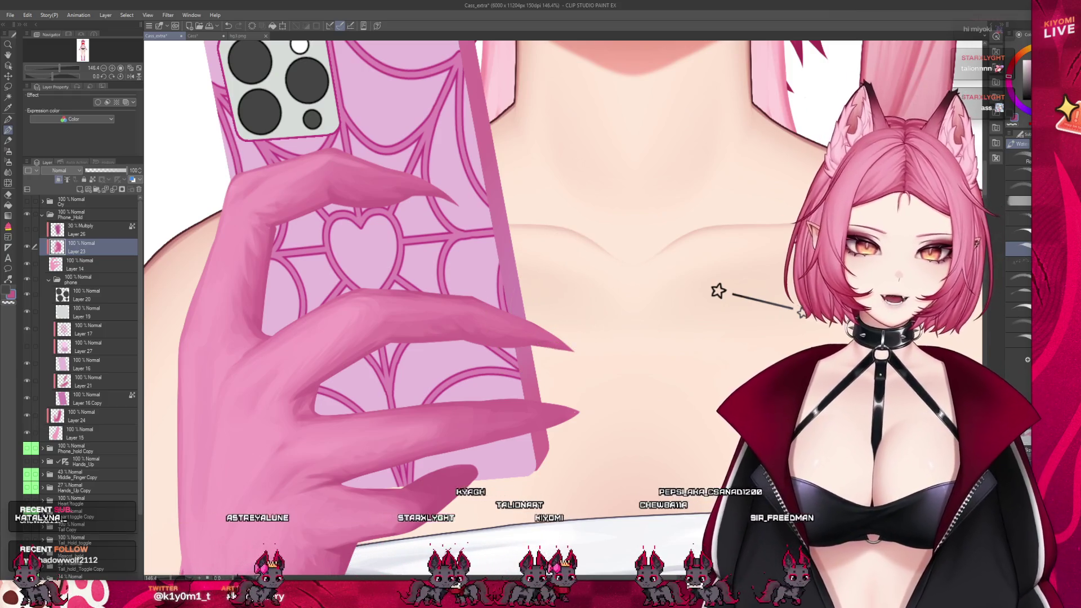
- Brush a soft lighter watercolour band along the top edge of a long clawed finger on Layer 23
scroll(321, 450, down, 2)
scroll(321, 450, down, 4)
scroll(321, 449, down, 1)
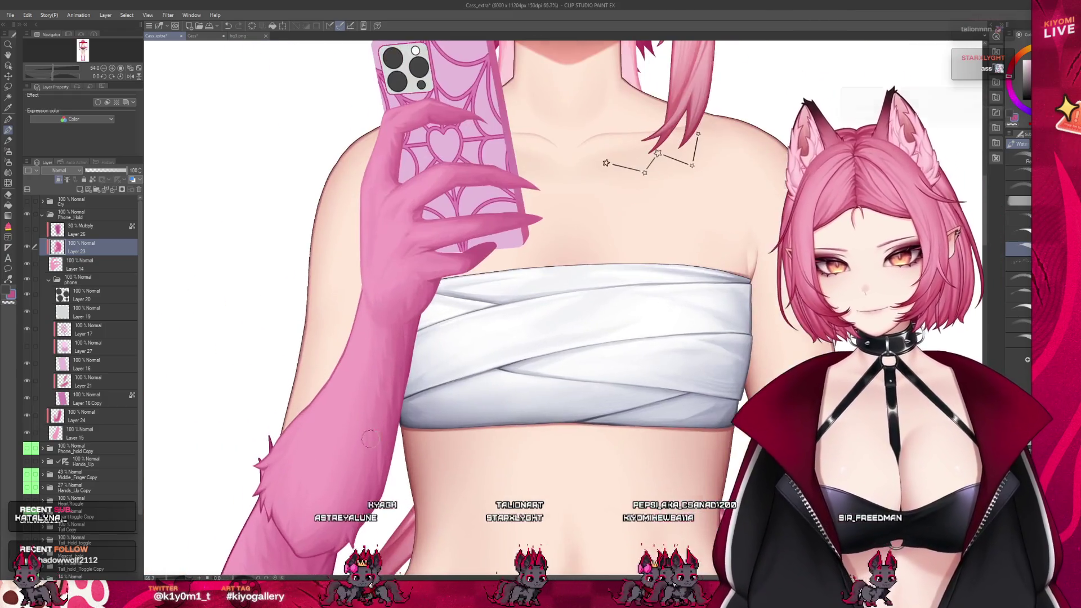
scroll(387, 462, up, 1)
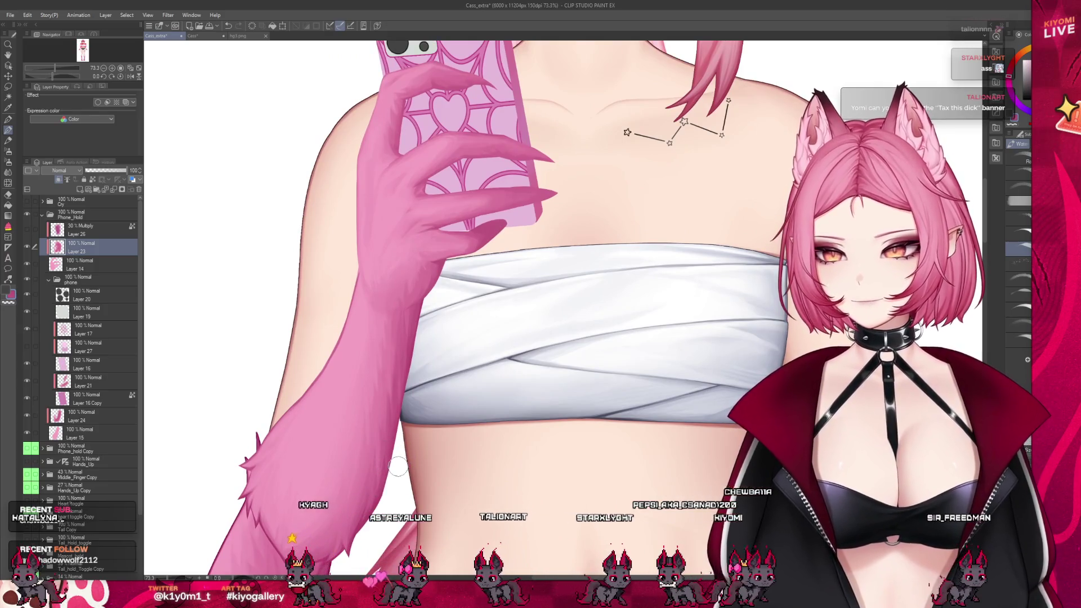
scroll(461, 348, up, 2)
scroll(479, 345, up, 1)
scroll(495, 342, up, 1)
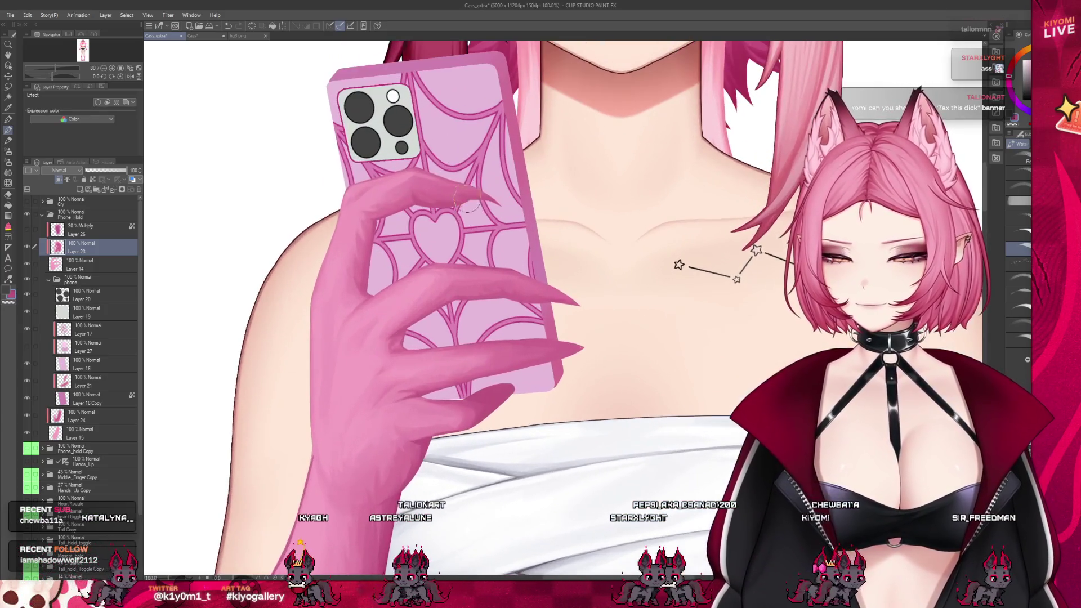
scroll(518, 340, up, 1)
scroll(518, 341, up, 2)
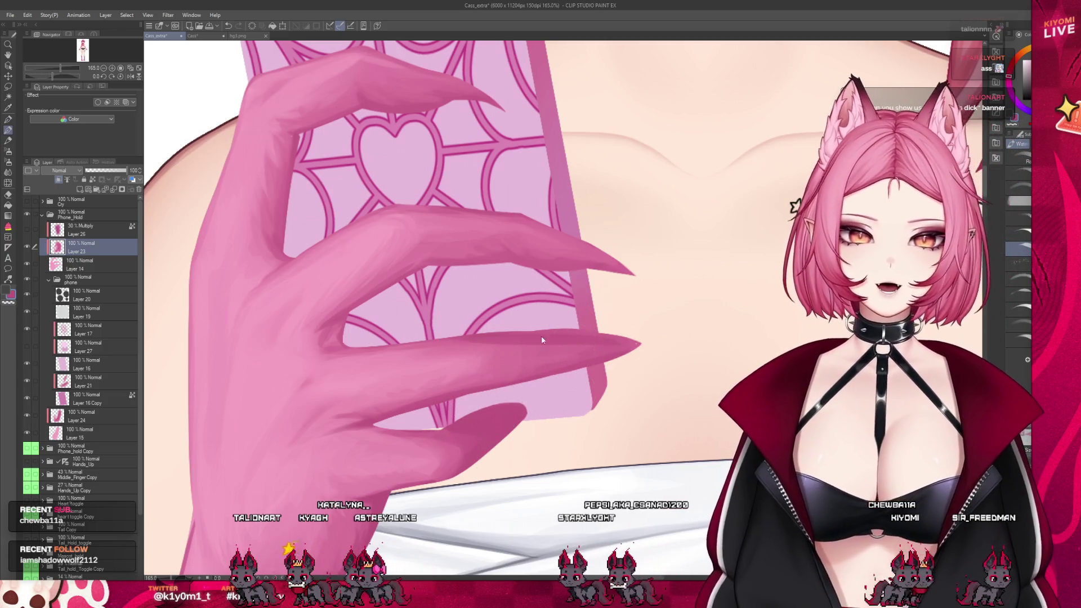
drag(606, 357, 415, 350)
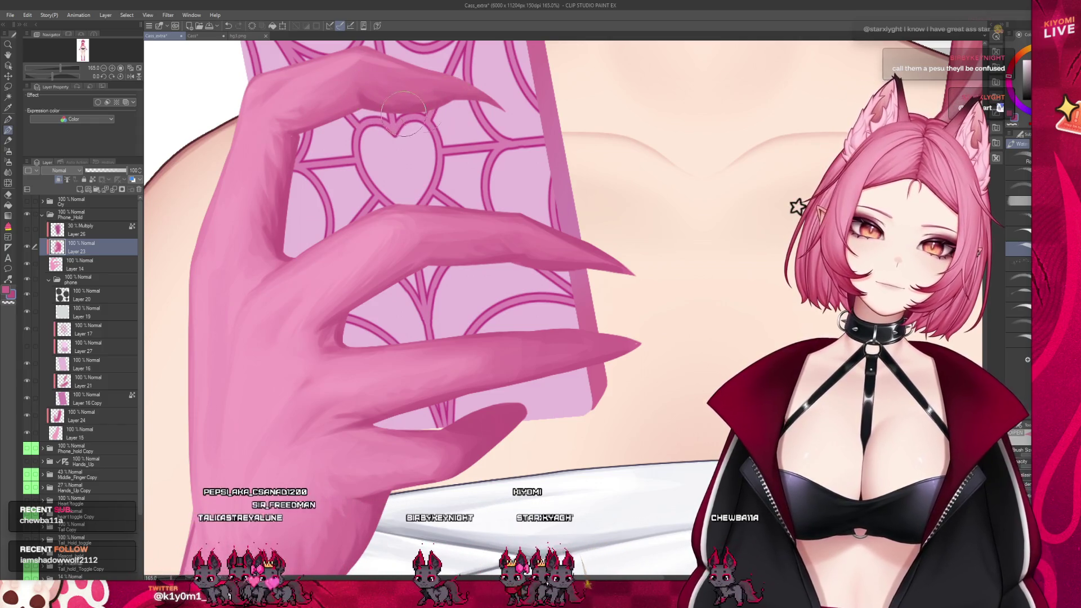
scroll(416, 255, down, 5)
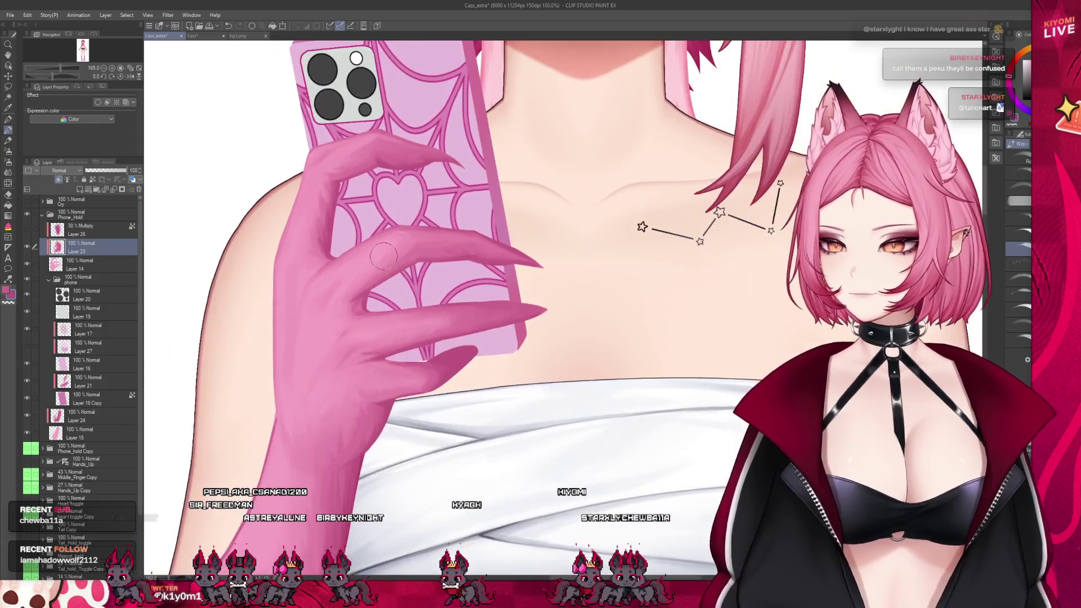
scroll(415, 254, down, 1)
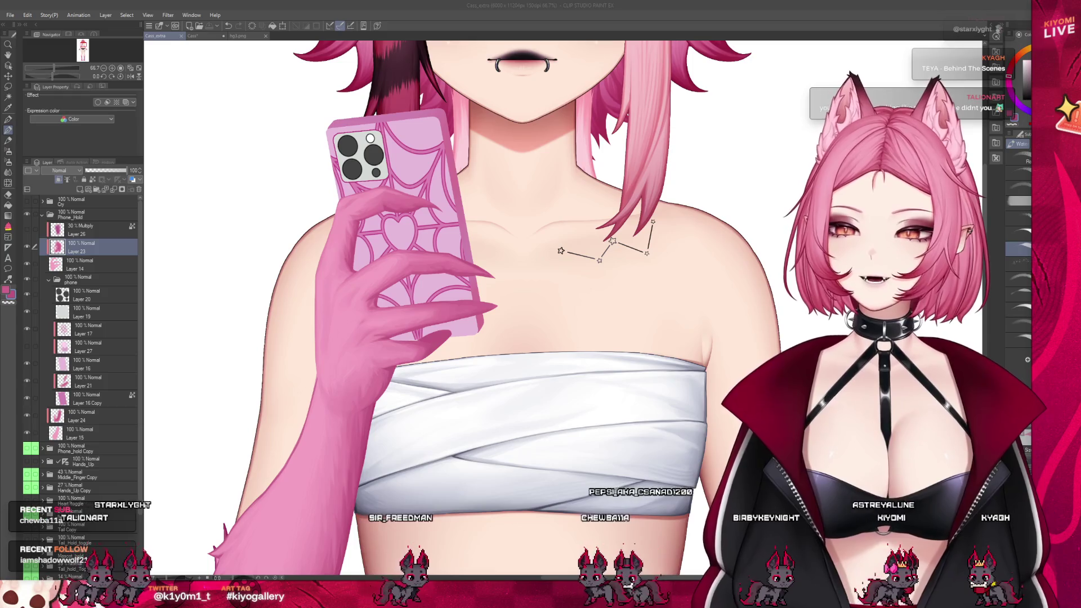
scroll(380, 157, up, 1)
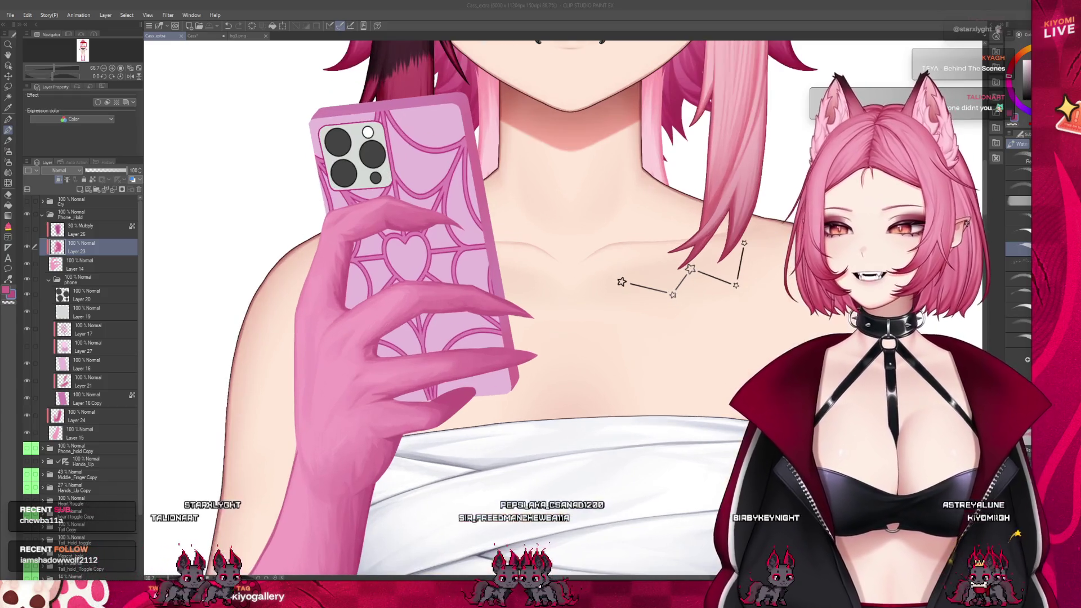
scroll(339, 220, up, 1)
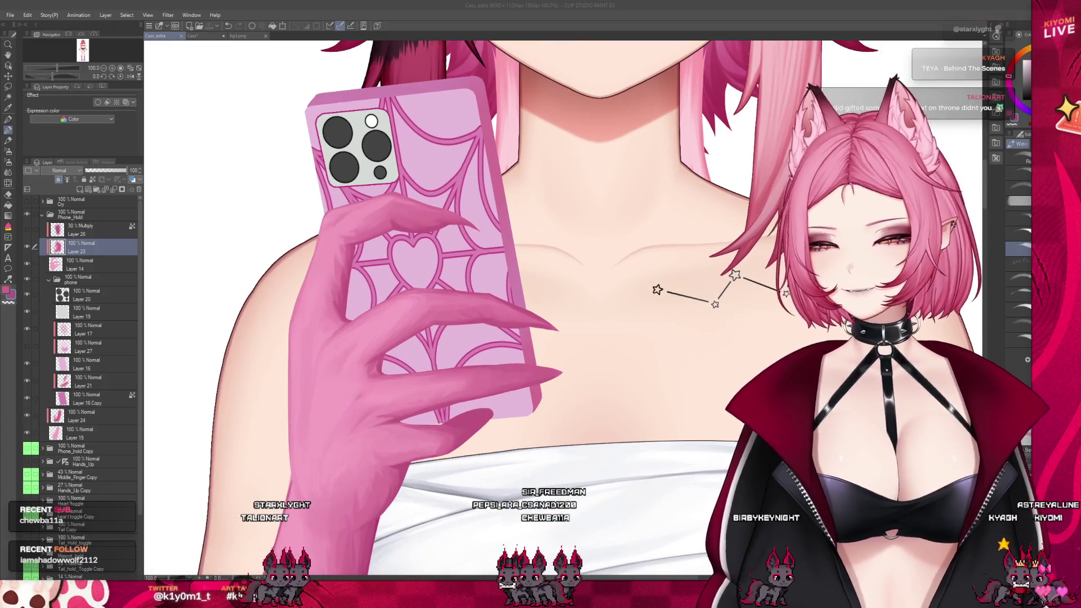
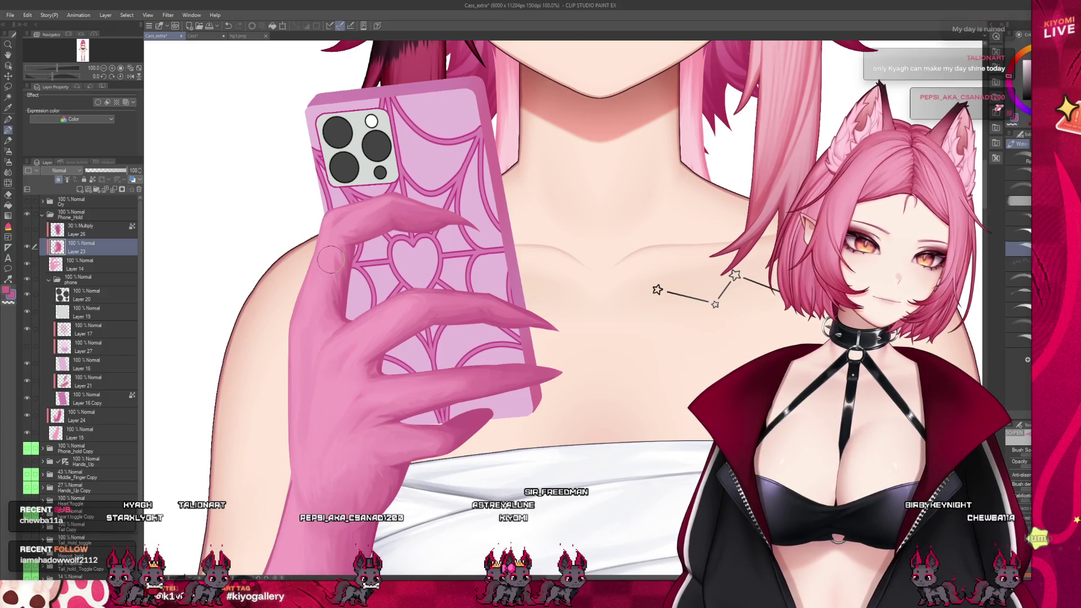
- On Layer 14, paint a small touch-up stroke beside the hand holding the phone
scroll(304, 259, down, 3)
scroll(305, 259, down, 2)
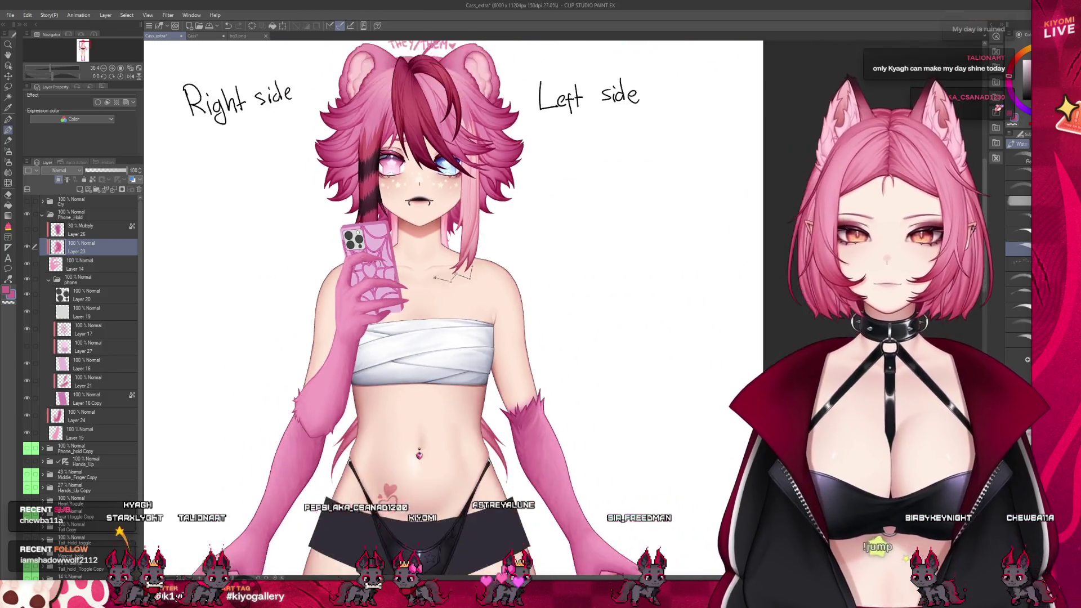
scroll(344, 300, up, 2)
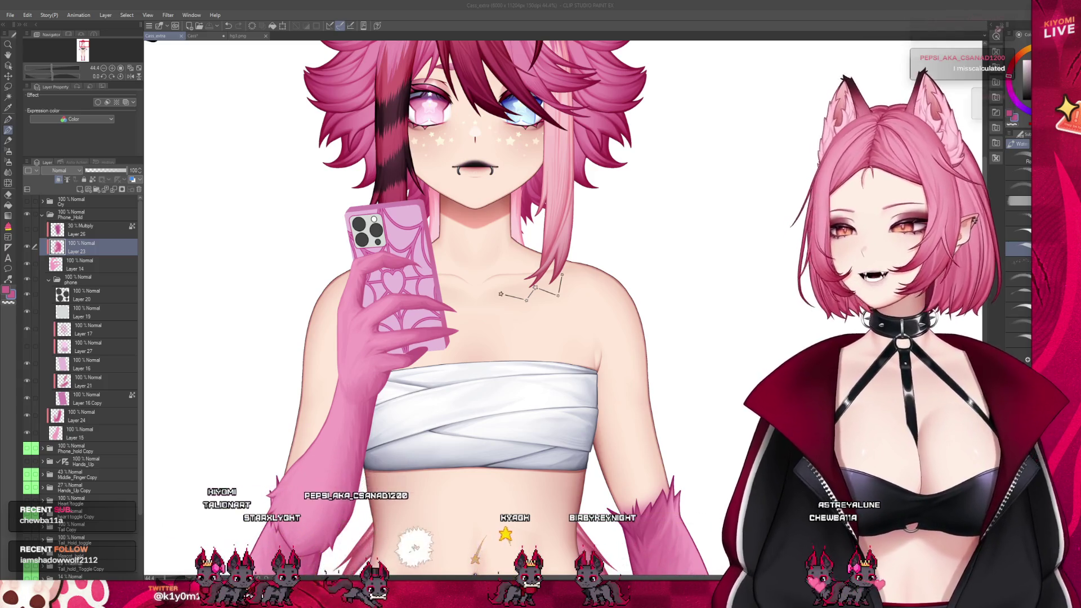
scroll(371, 337, up, 2)
scroll(370, 337, up, 2)
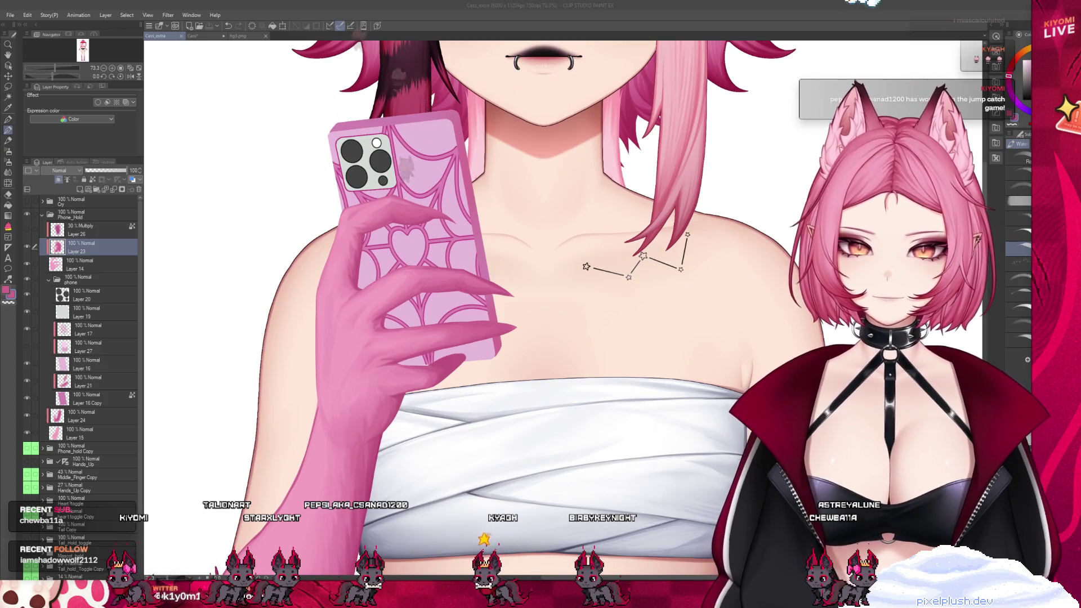
click(52, 264)
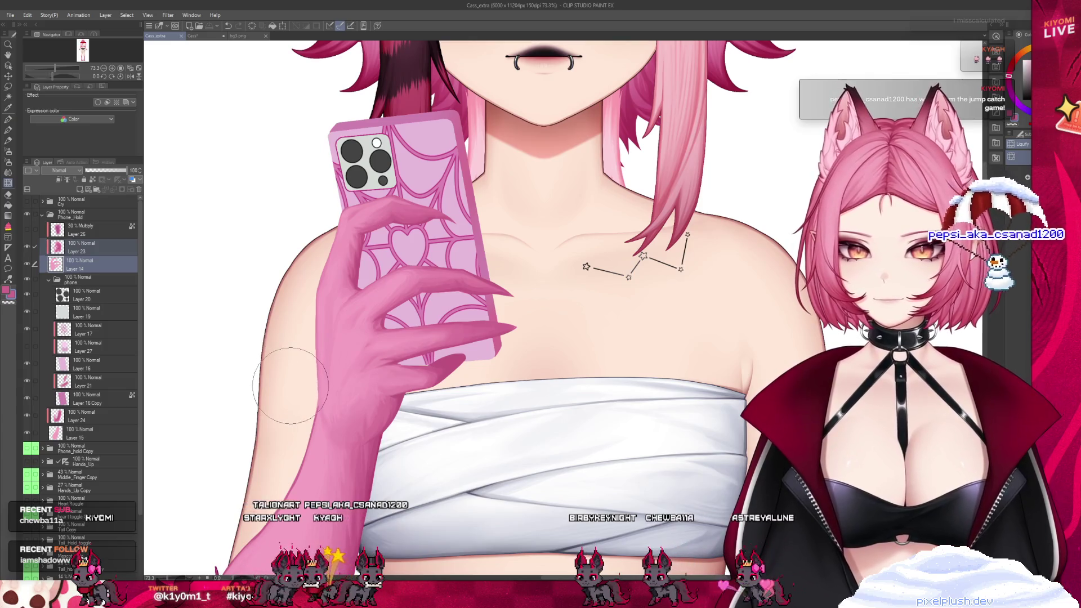
drag(278, 482, 229, 434)
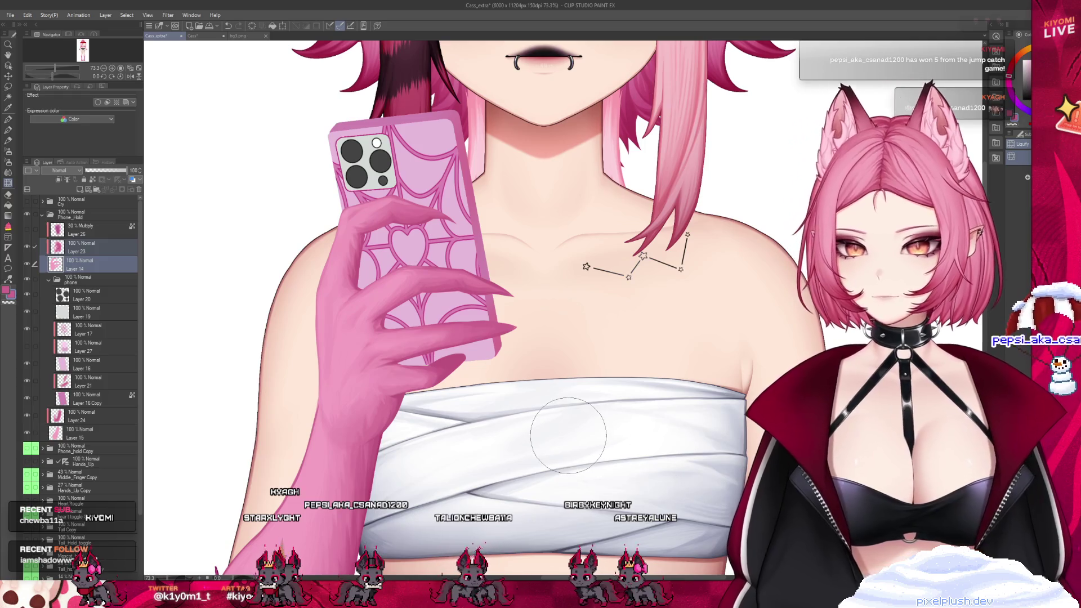
- Zoom back out and save the illustration with Ctrl+S
scroll(376, 486, down, 2)
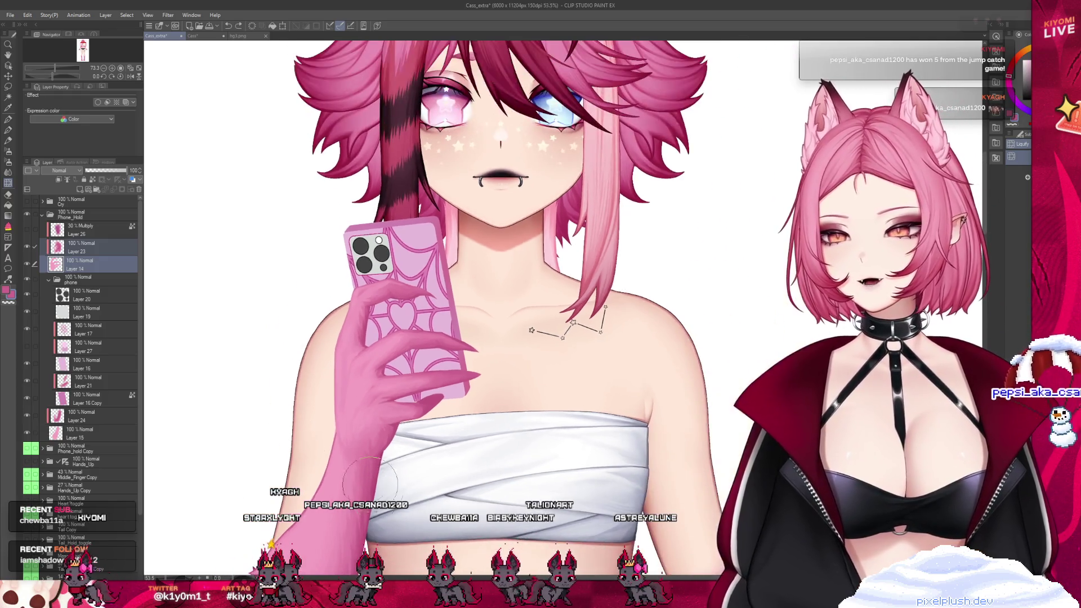
scroll(376, 486, down, 1)
scroll(376, 486, down, 1)
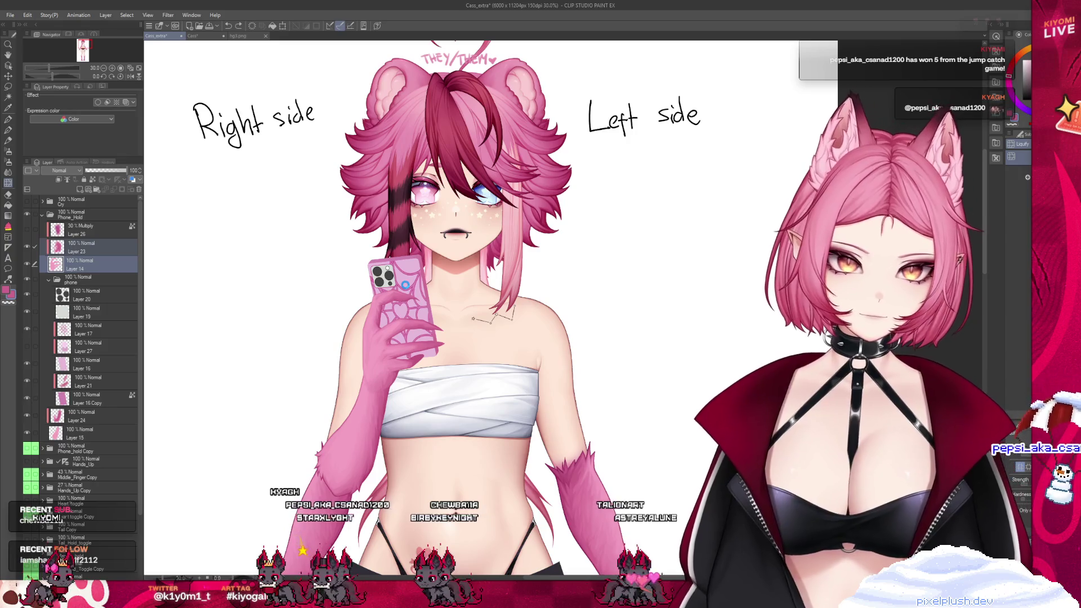
key(ctrl+s)
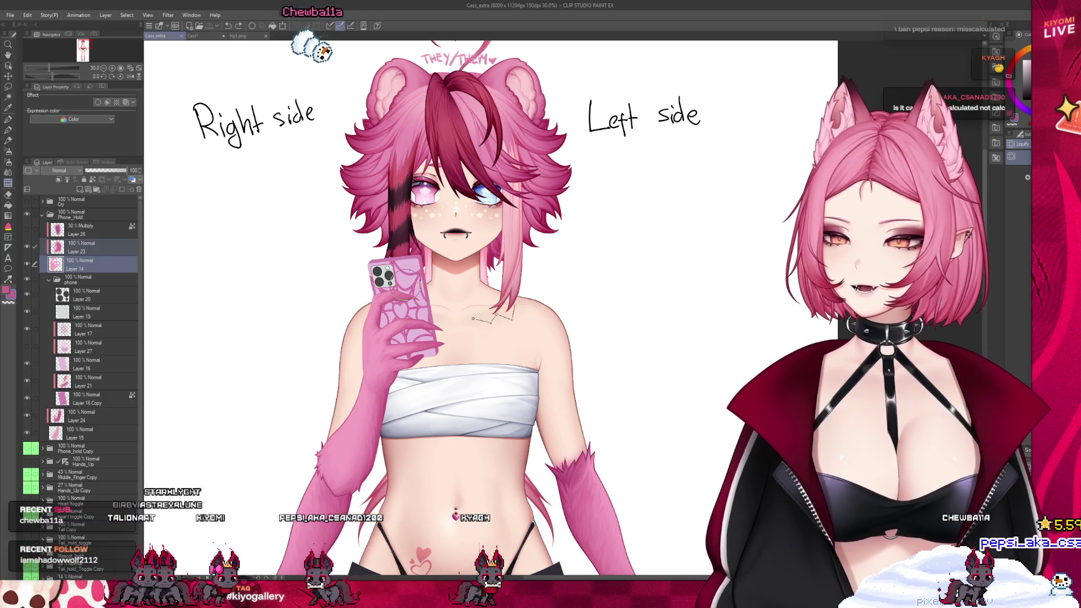
- Adjust the canvas zoom after saving the Cass_extra file
scroll(457, 318, up, 1)
- Switch from Liquify to the Watercolor brush and shade the clawed fingers and nails
scroll(380, 321, up, 2)
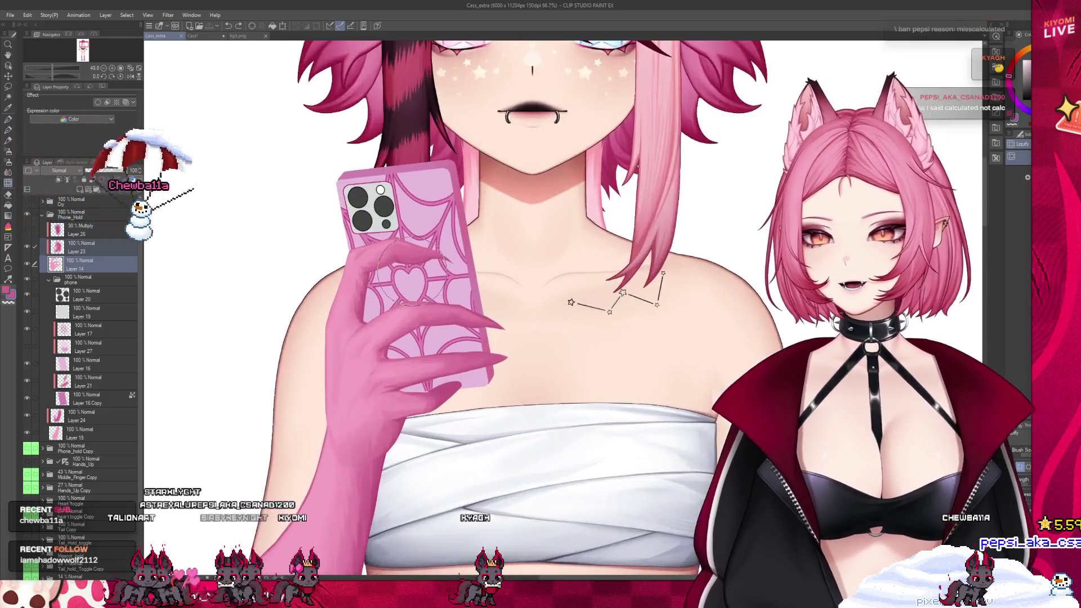
scroll(381, 321, up, 1)
click(7, 130)
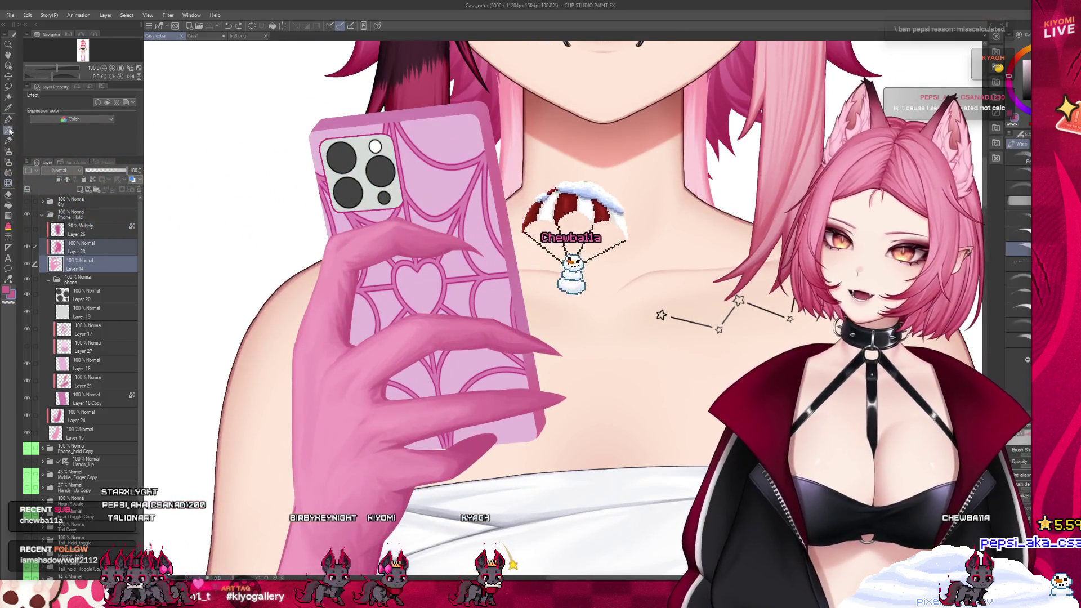
scroll(401, 393, down, 1)
scroll(401, 393, up, 2)
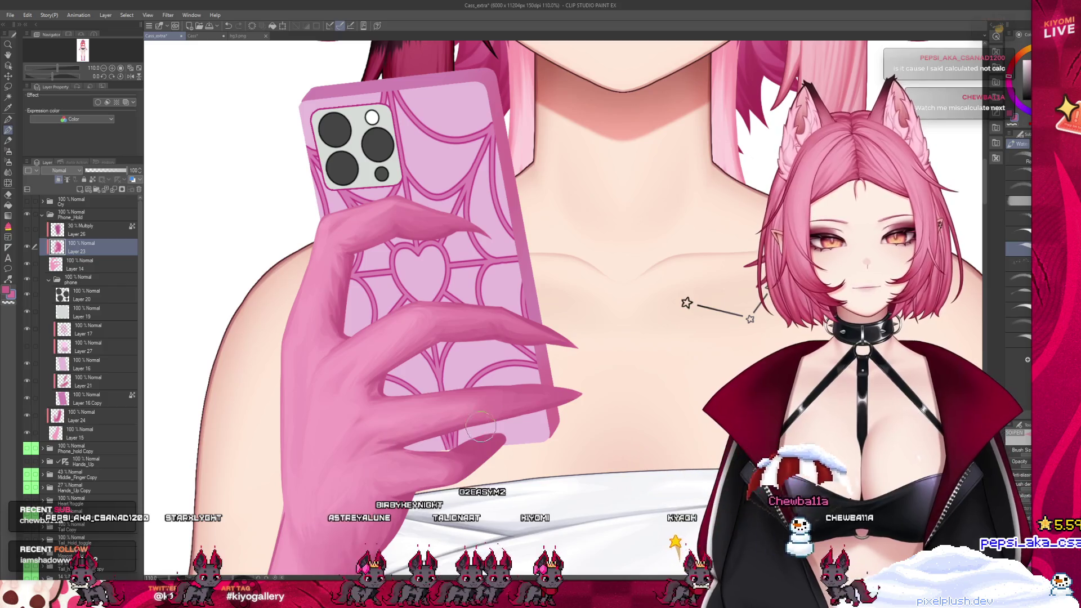
scroll(403, 300, down, 3)
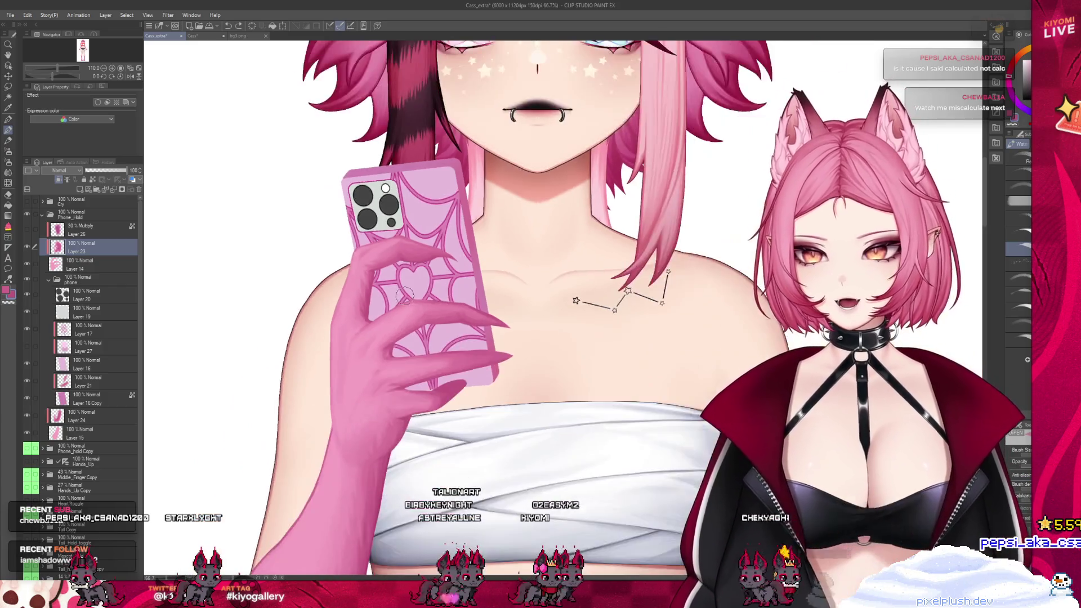
scroll(403, 302, down, 2)
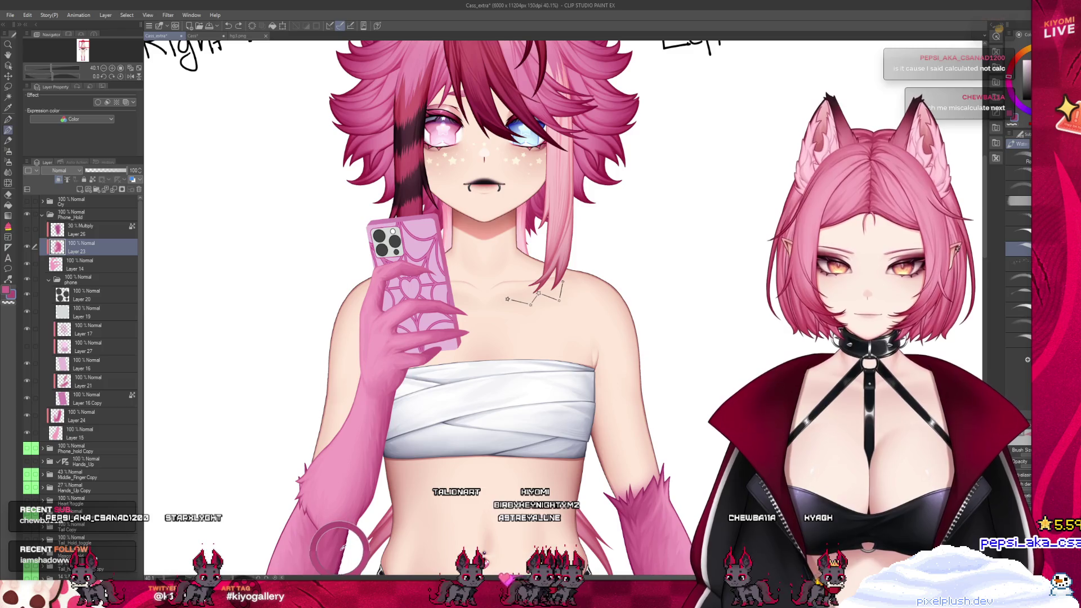
scroll(395, 423, up, 1)
scroll(417, 366, up, 1)
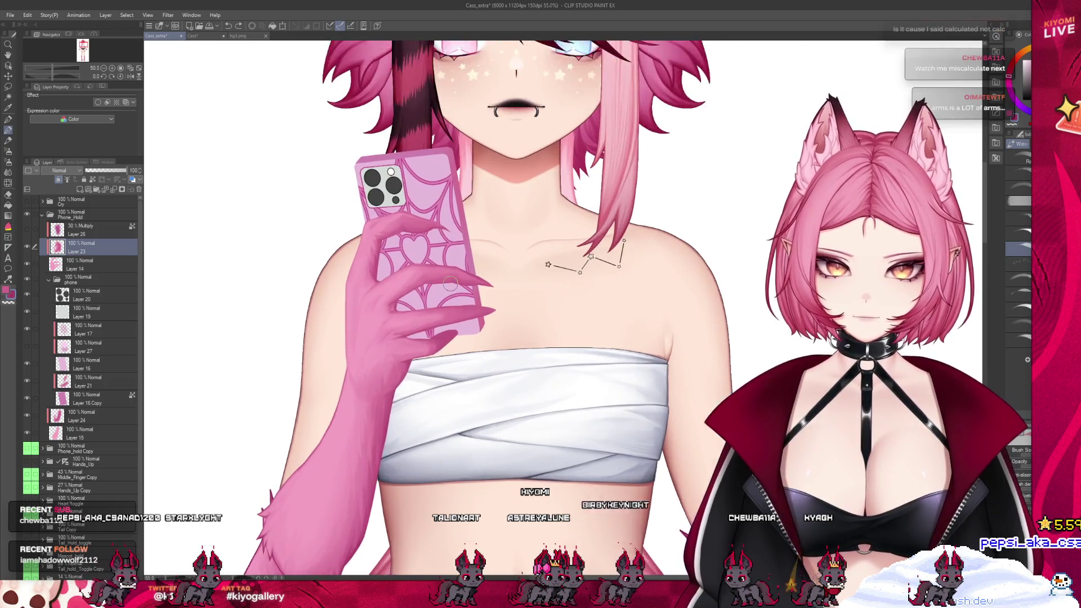
scroll(425, 338, up, 1)
scroll(426, 338, up, 1)
scroll(420, 330, up, 1)
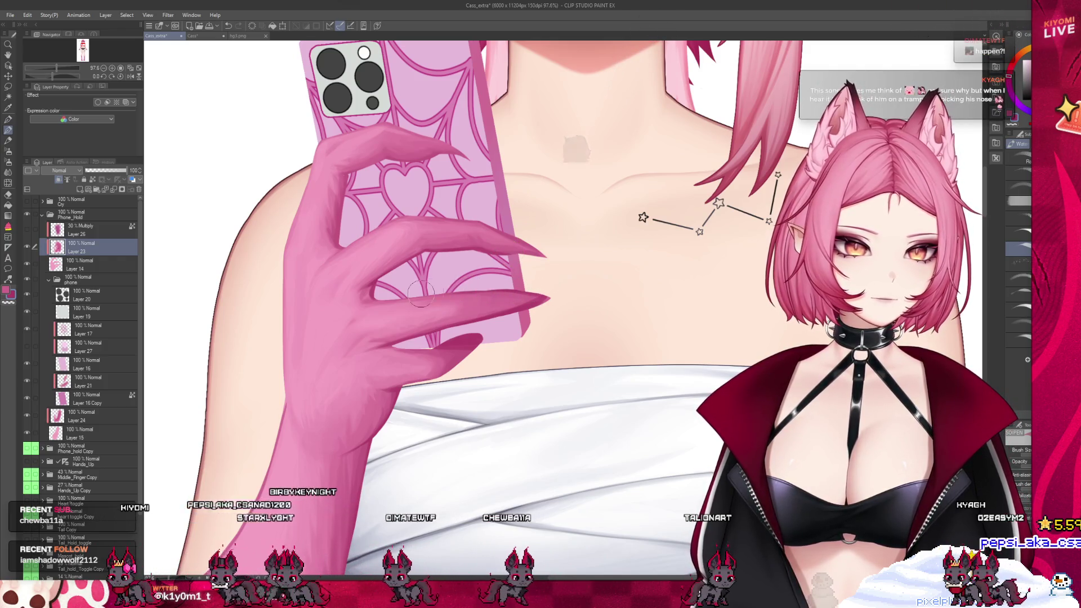
scroll(348, 185, up, 2)
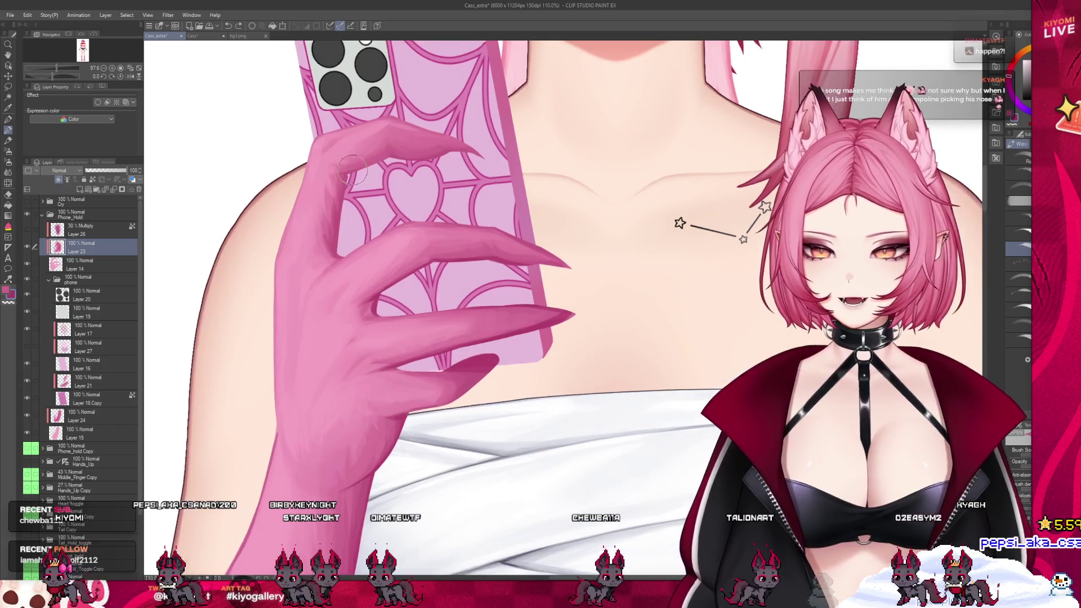
scroll(348, 186, up, 1)
scroll(515, 269, up, 1)
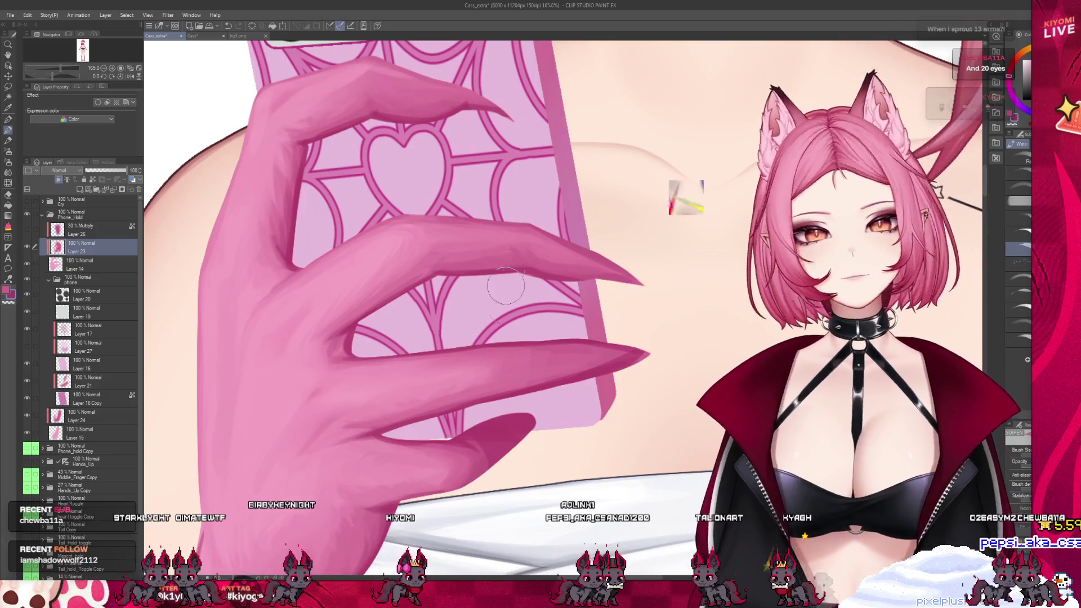
- Collapse the Phone_Hold layer group in the Layer palette
scroll(506, 271, down, 3)
scroll(507, 271, down, 2)
scroll(497, 327, up, 2)
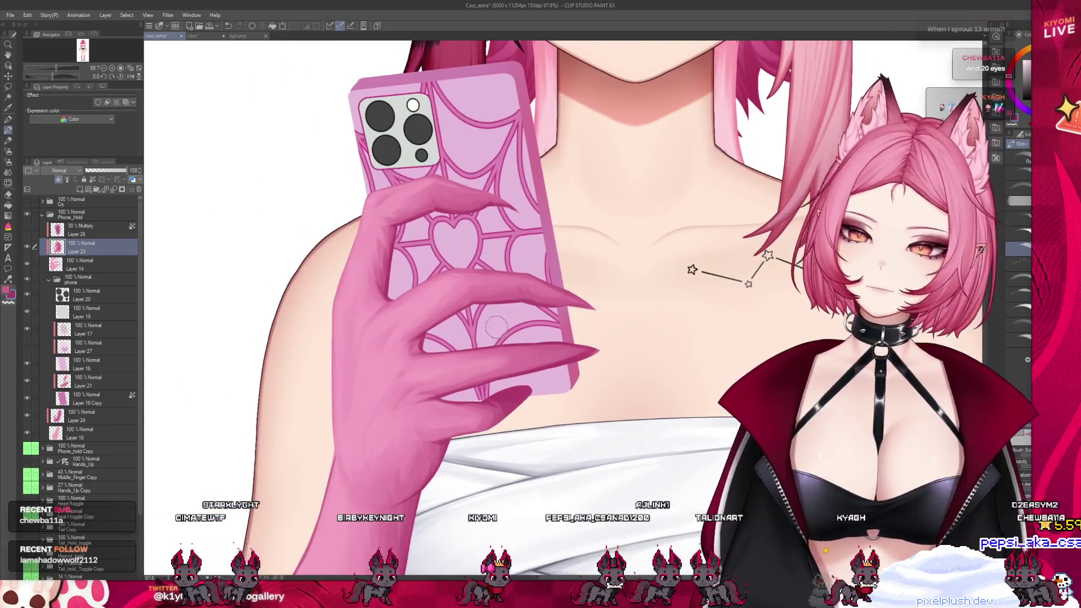
scroll(496, 327, down, 2)
scroll(456, 301, down, 2)
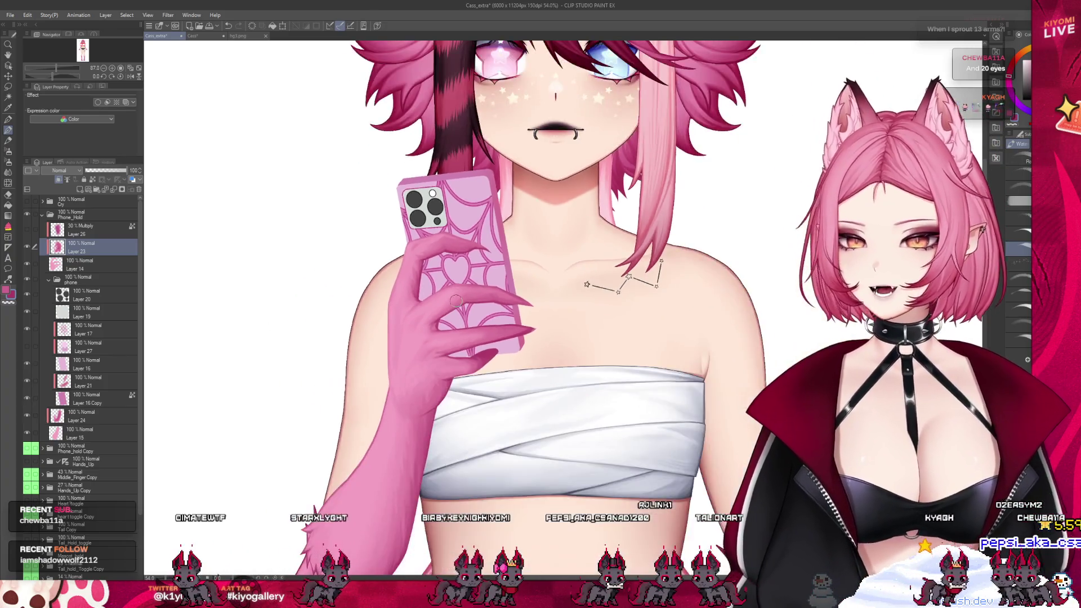
scroll(456, 301, down, 2)
scroll(362, 274, down, 1)
click(42, 215)
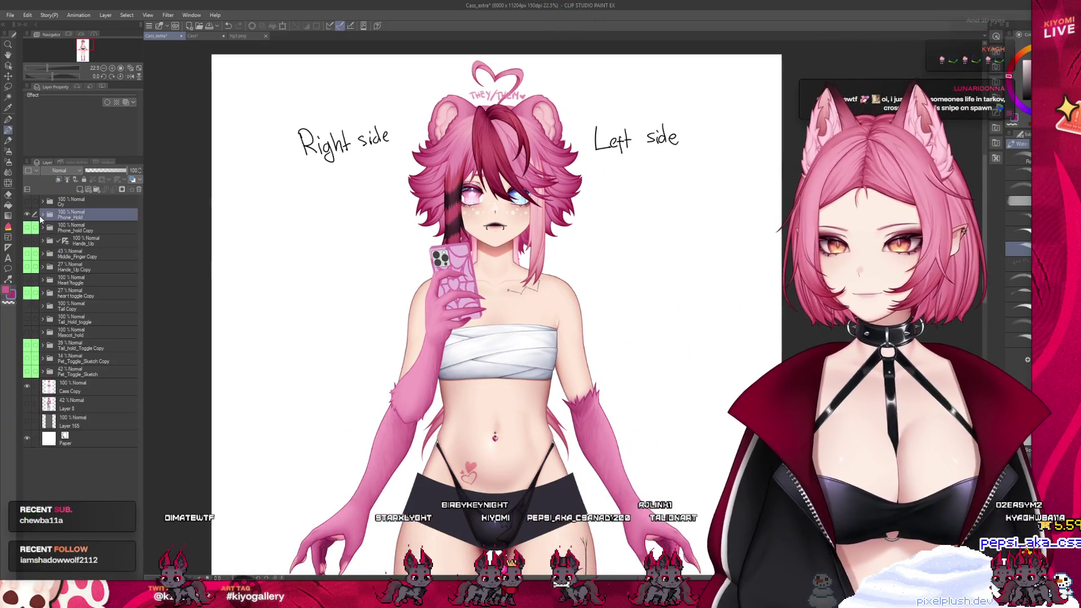
- Turn on the raised hands, heart hands, wrapped tail and mascot layers to preview those poses
click(28, 241)
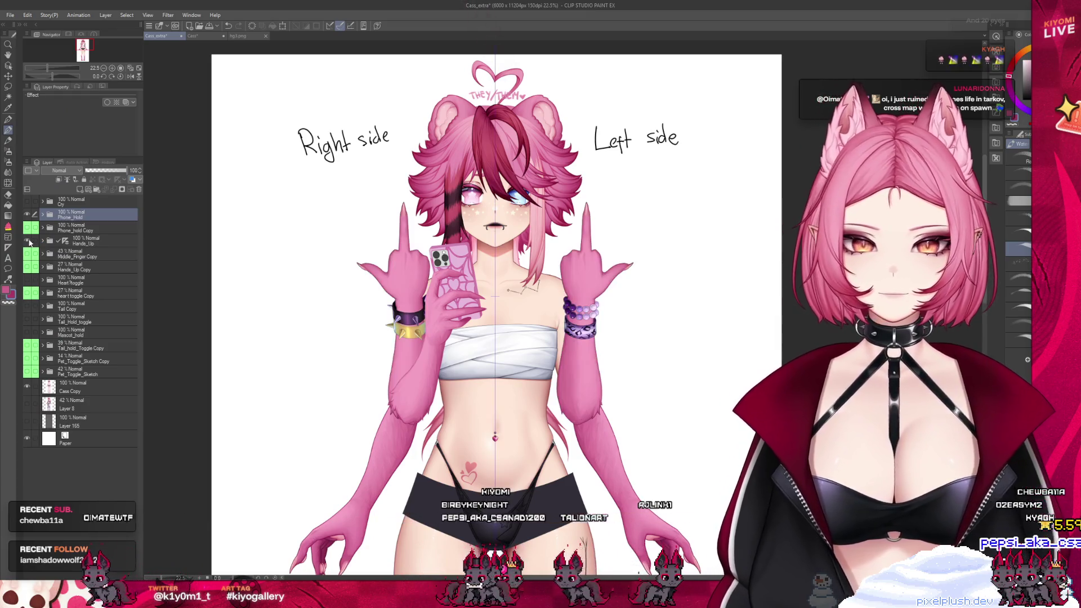
click(27, 279)
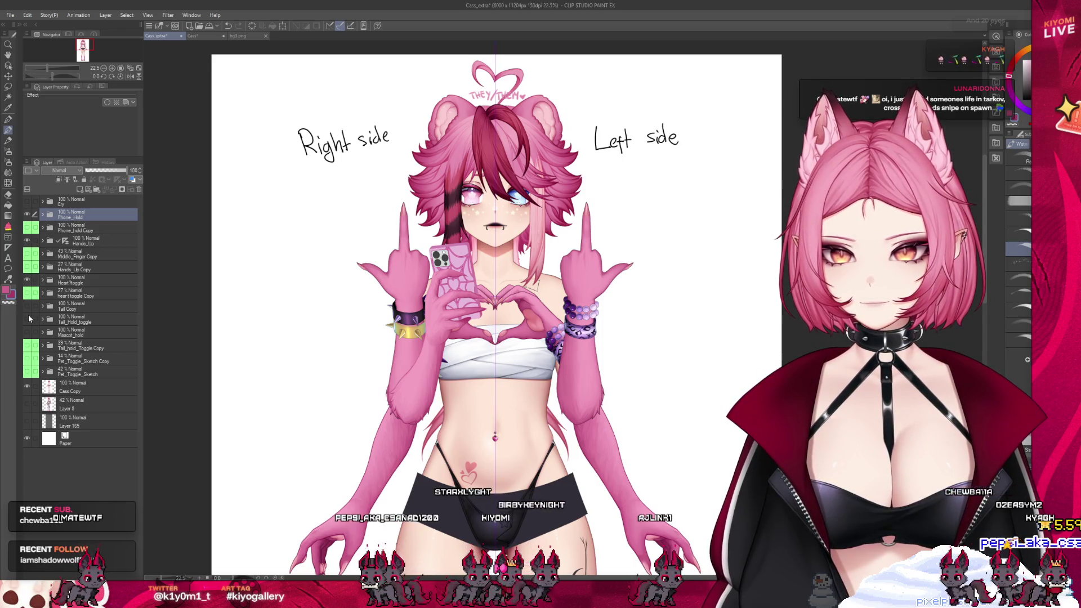
click(27, 305)
click(27, 306)
click(27, 320)
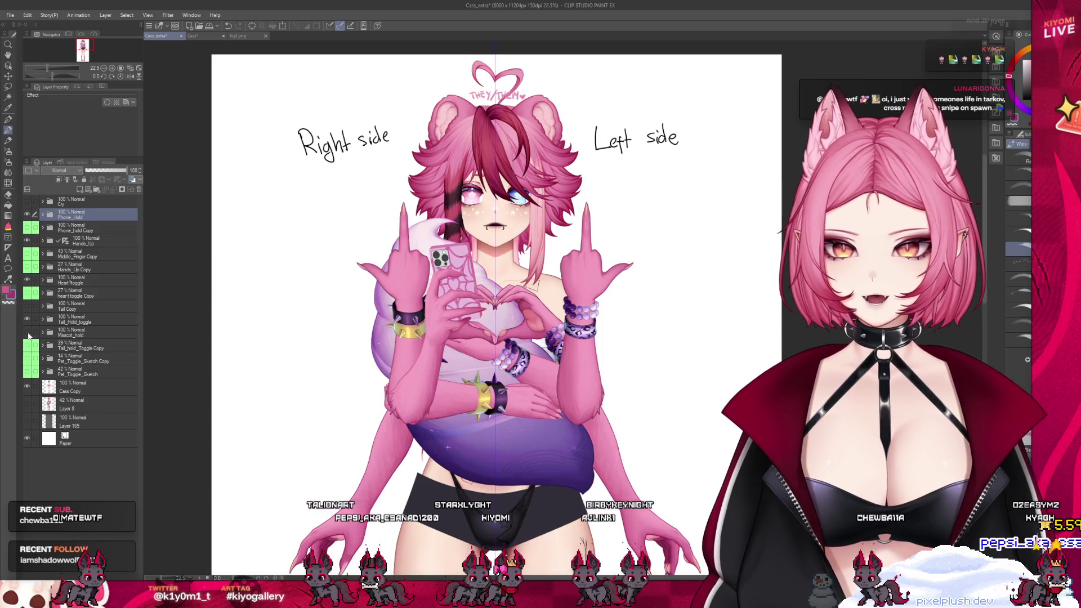
click(27, 333)
scroll(563, 363, up, 2)
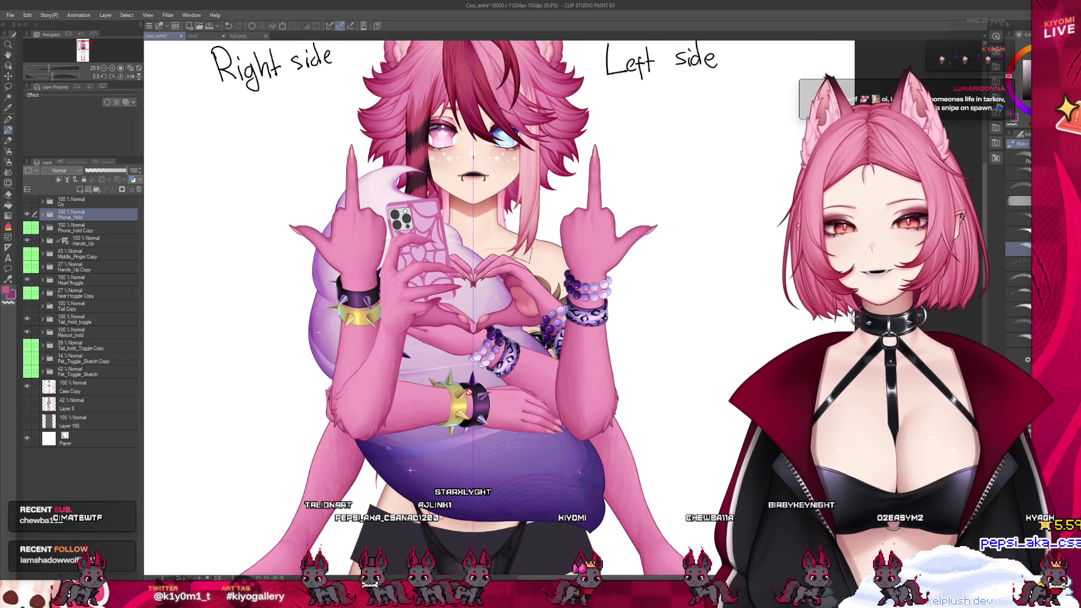
scroll(427, 378, down, 1)
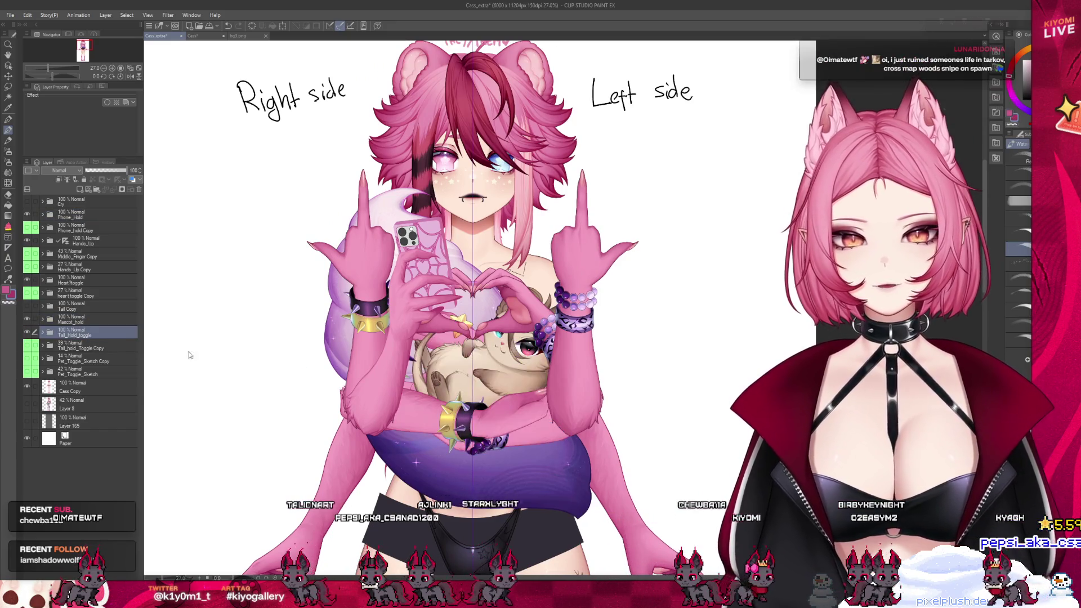
scroll(484, 373, down, 1)
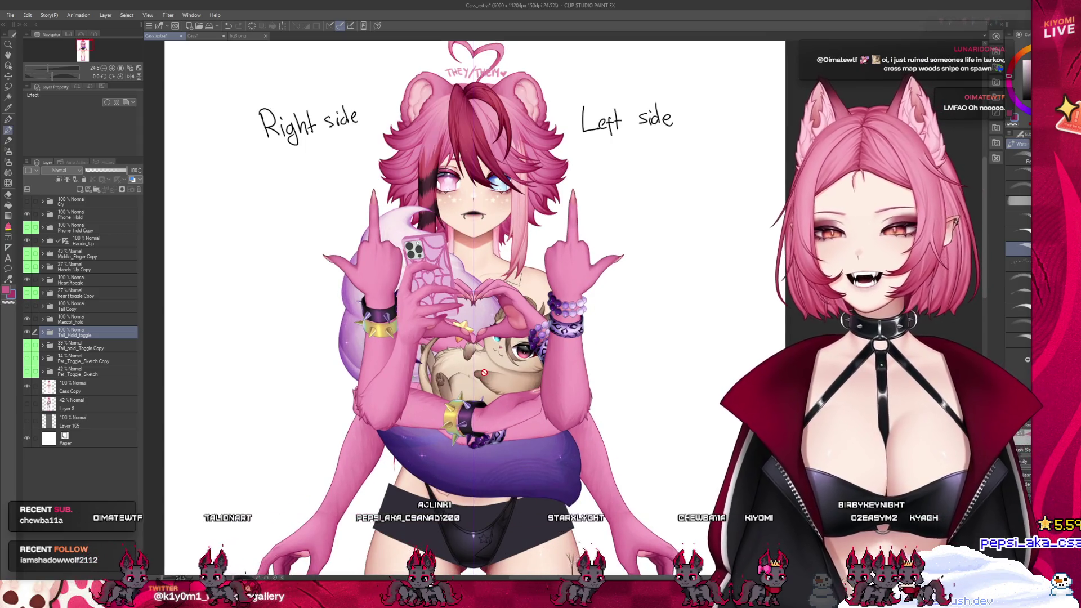
scroll(473, 332, up, 2)
scroll(448, 300, down, 3)
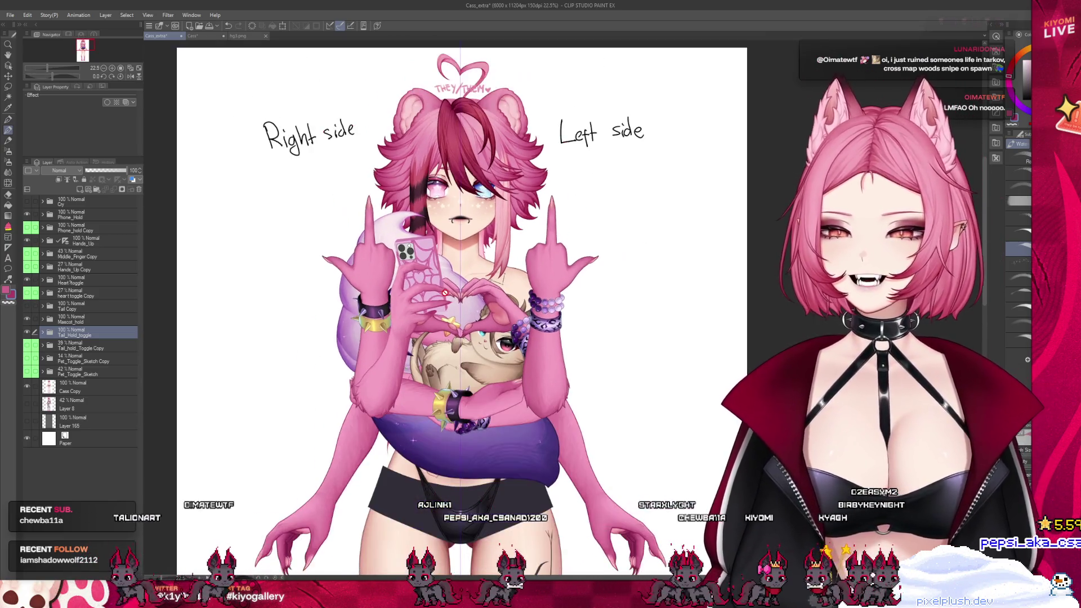
scroll(445, 315, down, 3)
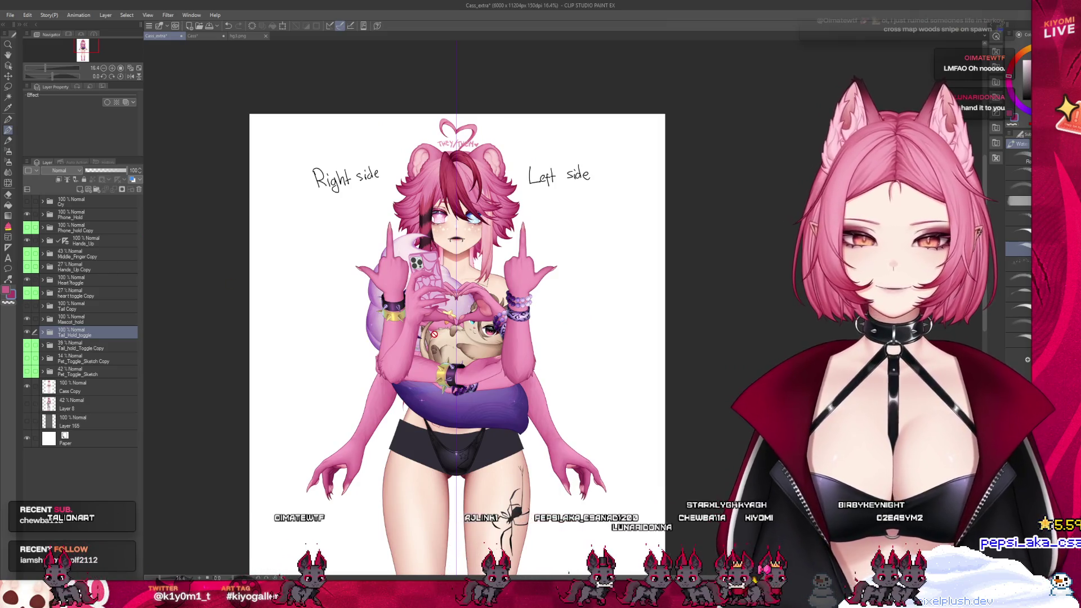
scroll(439, 326, up, 2)
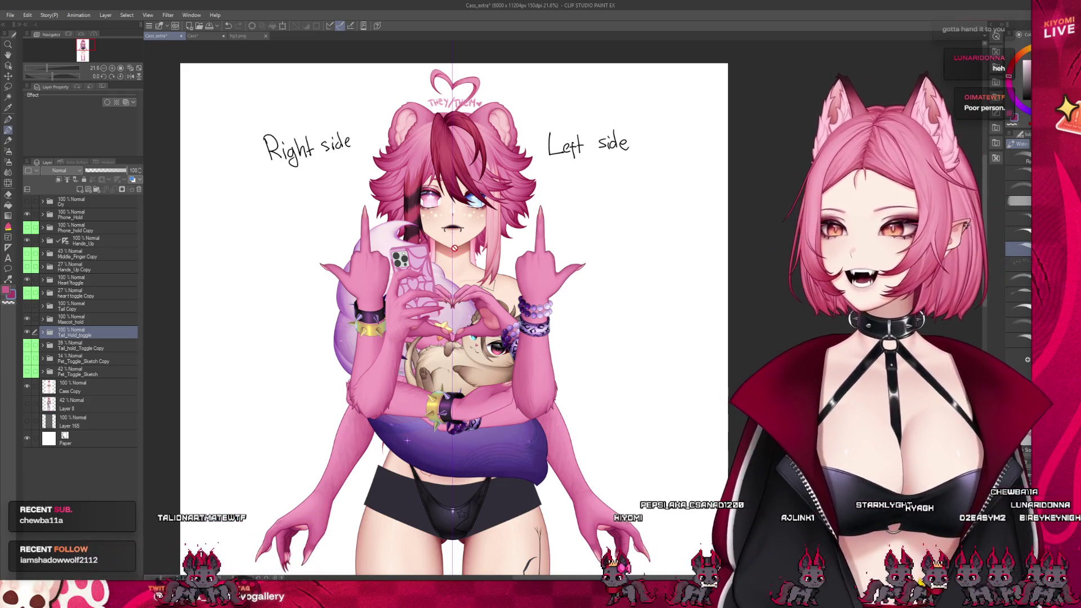
scroll(395, 296, up, 2)
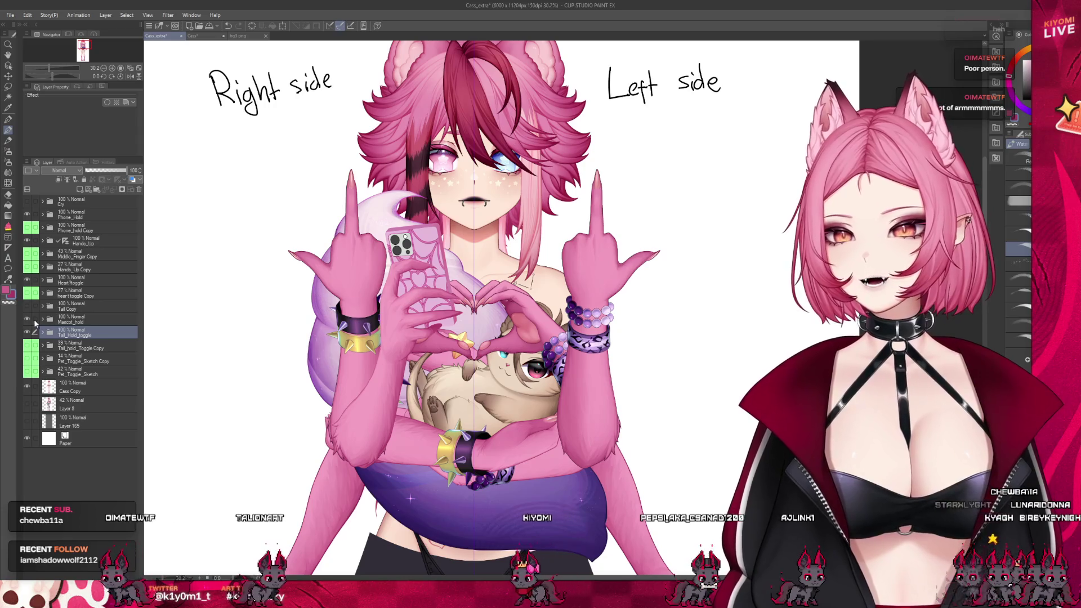
- Turn off Tail_Hold_toggle, Heart_toggle and Hands_Up so only the phone-holding pose shows
click(26, 333)
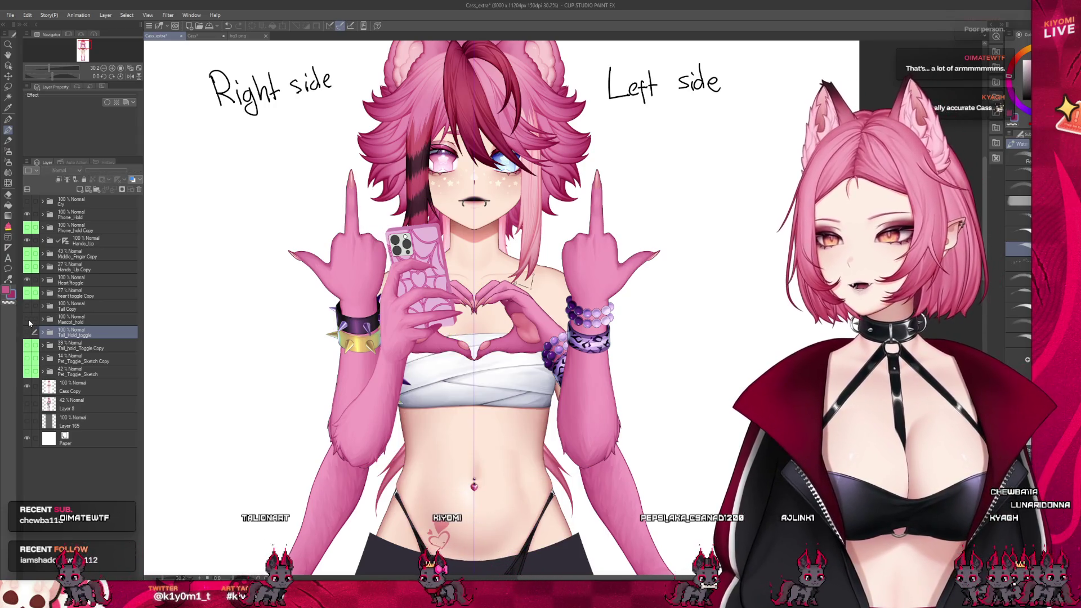
click(27, 281)
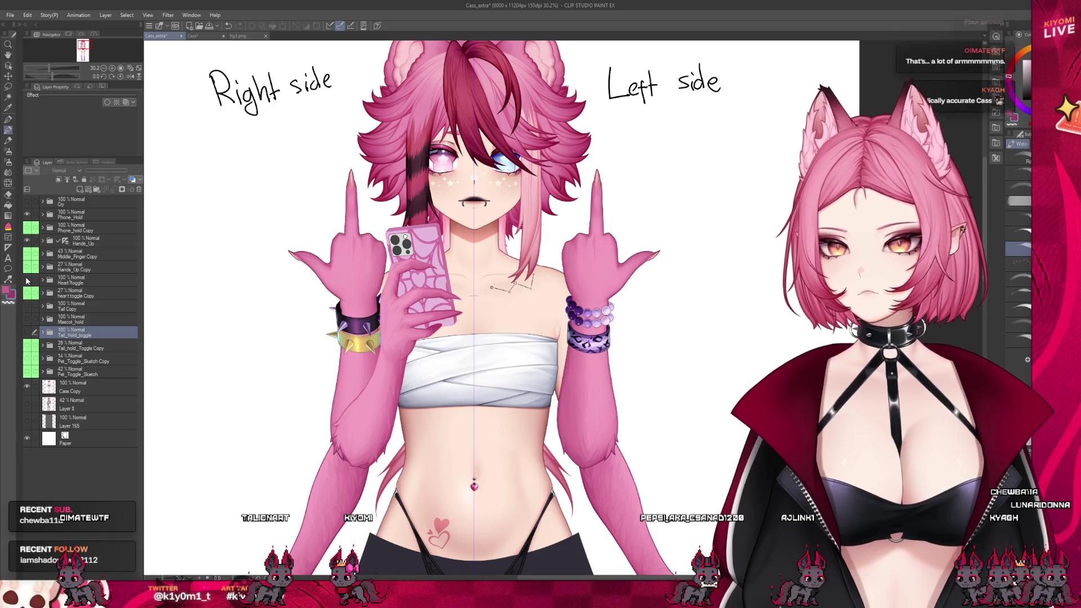
click(26, 241)
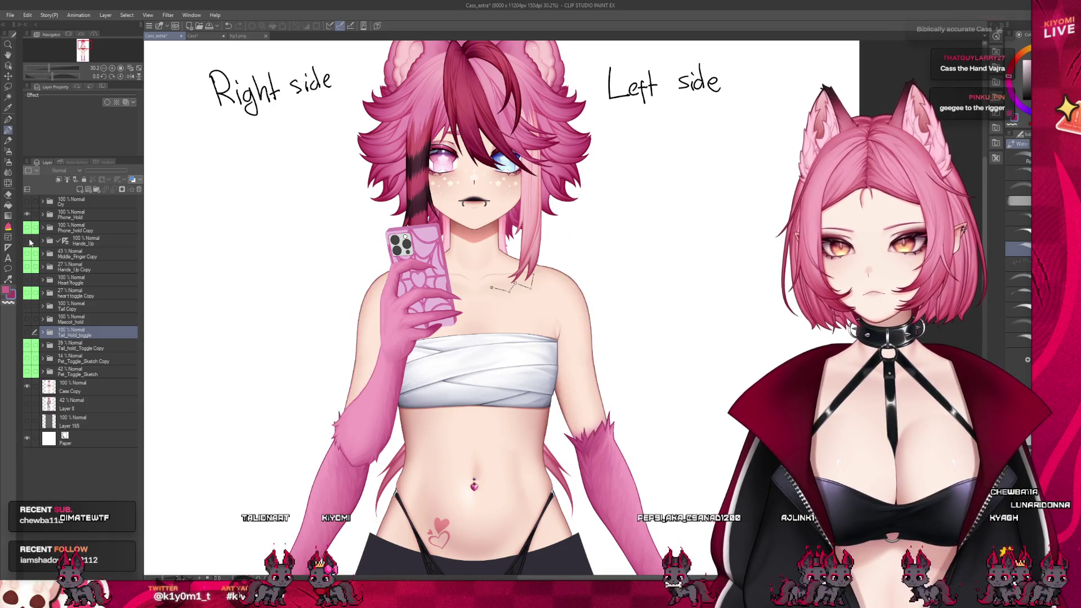
scroll(351, 308, up, 2)
scroll(350, 308, up, 2)
scroll(351, 308, up, 1)
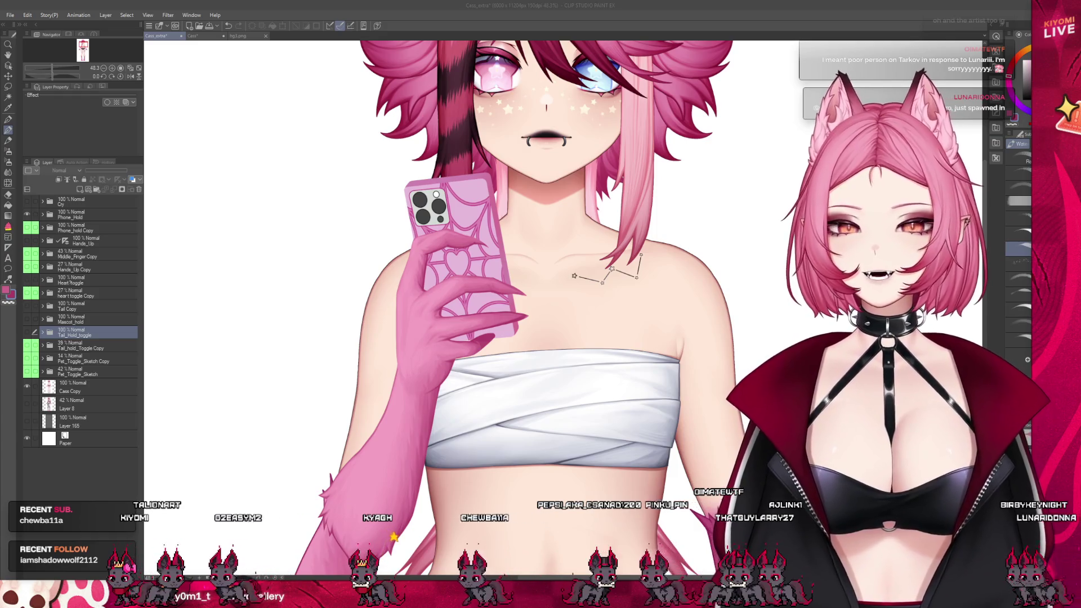
- Zoom in on the nail tips and raise Tail_Hold_toggle above Mascot_hold with Ctrl+]
scroll(484, 201, up, 2)
scroll(441, 391, up, 2)
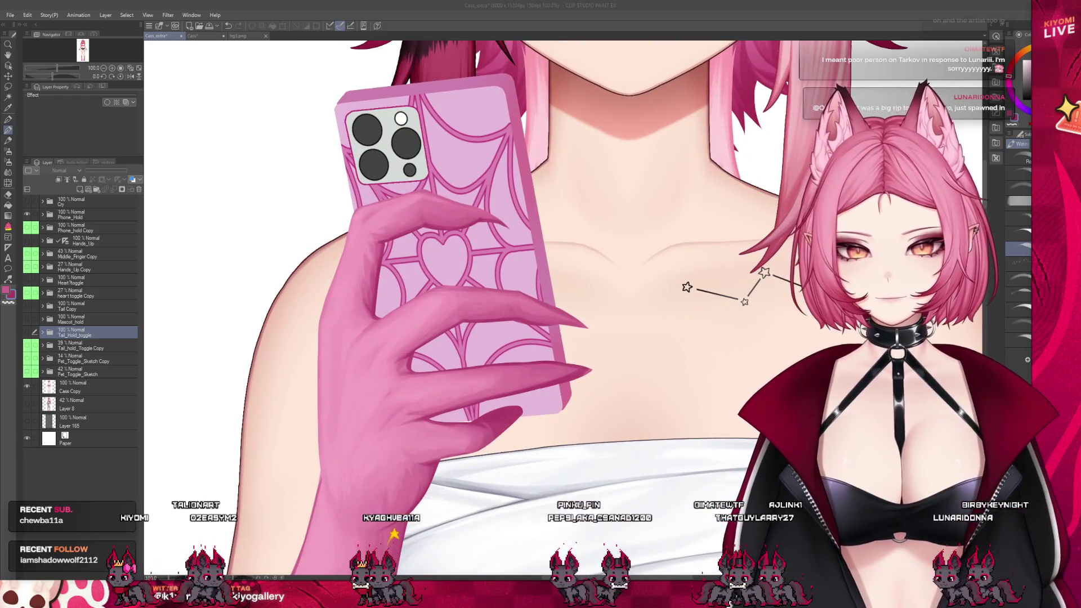
scroll(540, 385, up, 2)
scroll(541, 385, up, 1)
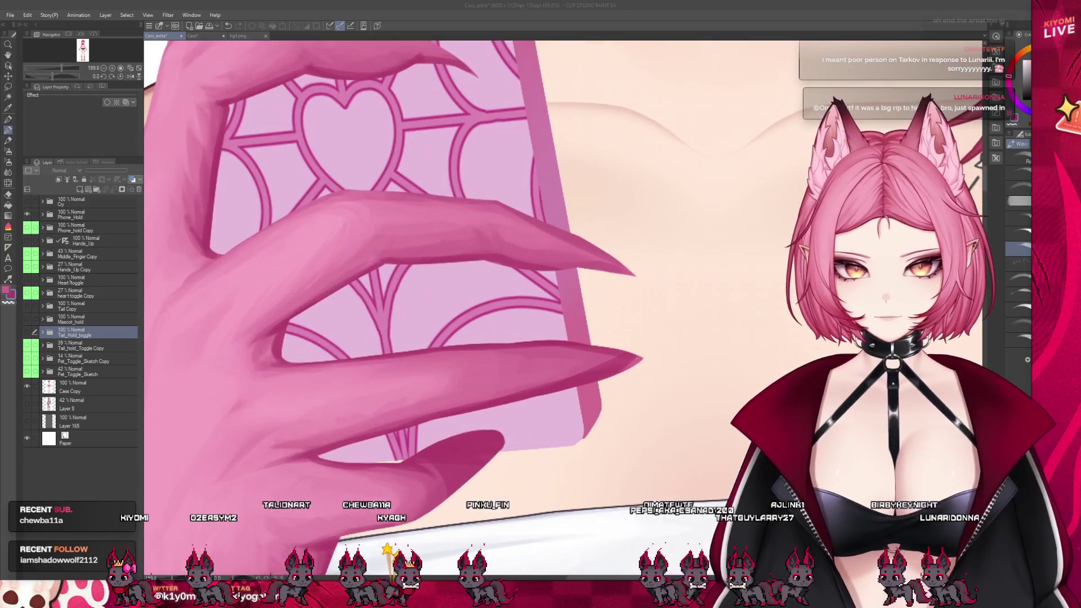
key(ctrl+])
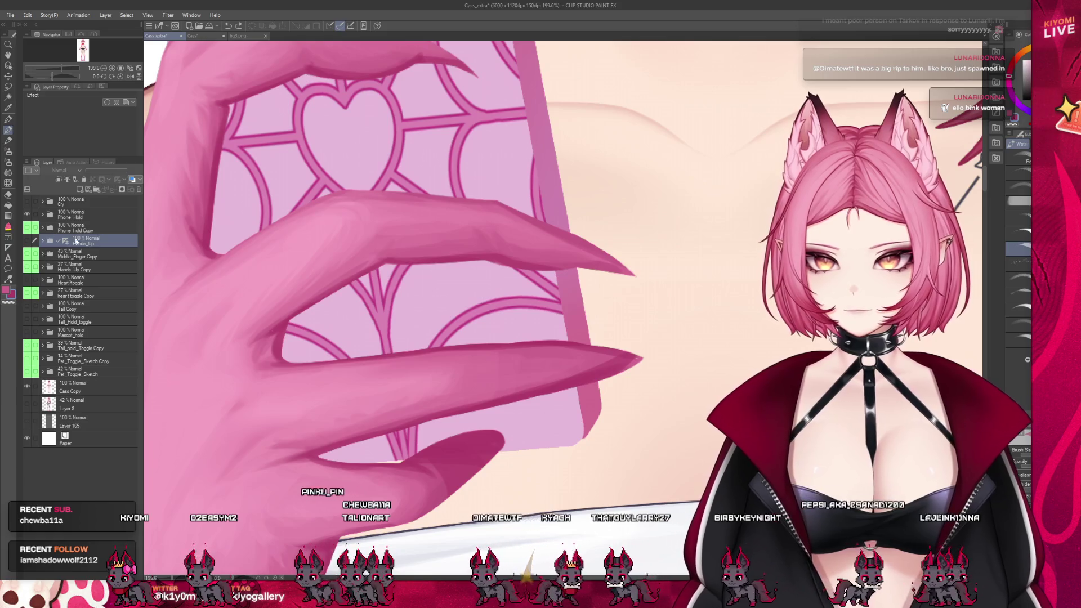
- Expand Phone_Hold, select Layer 23 and toggle its visibility to compare the hand shading
click(77, 214)
click(42, 215)
click(96, 399)
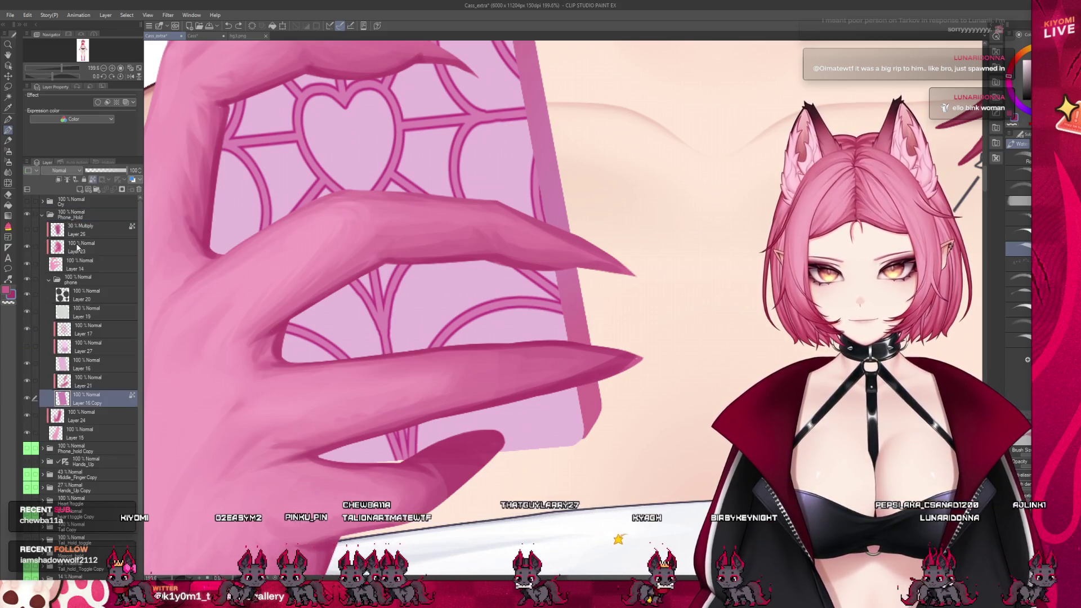
click(96, 248)
click(28, 247)
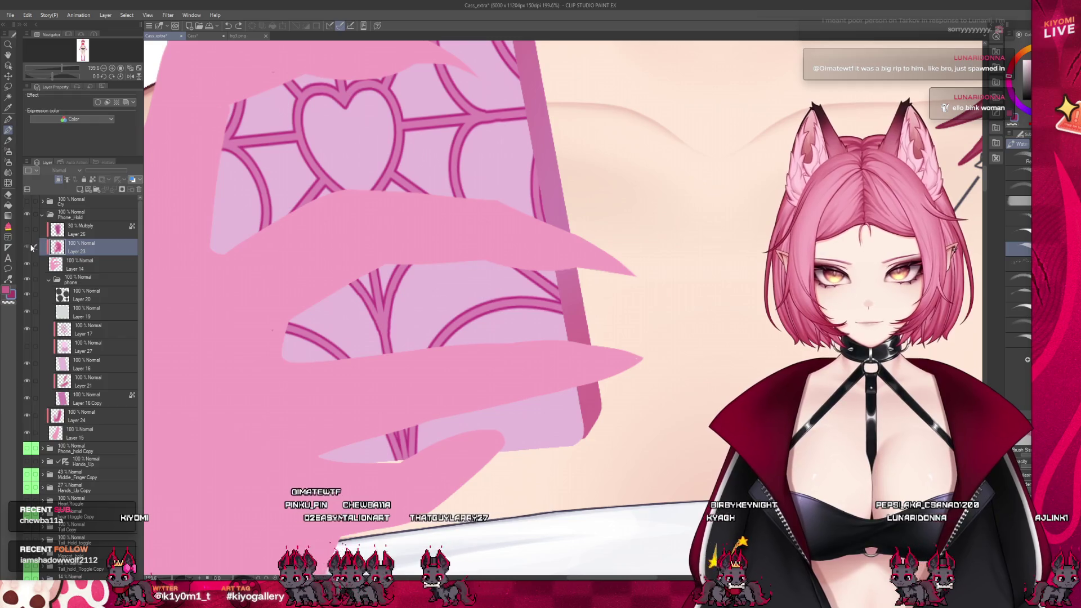
click(28, 247)
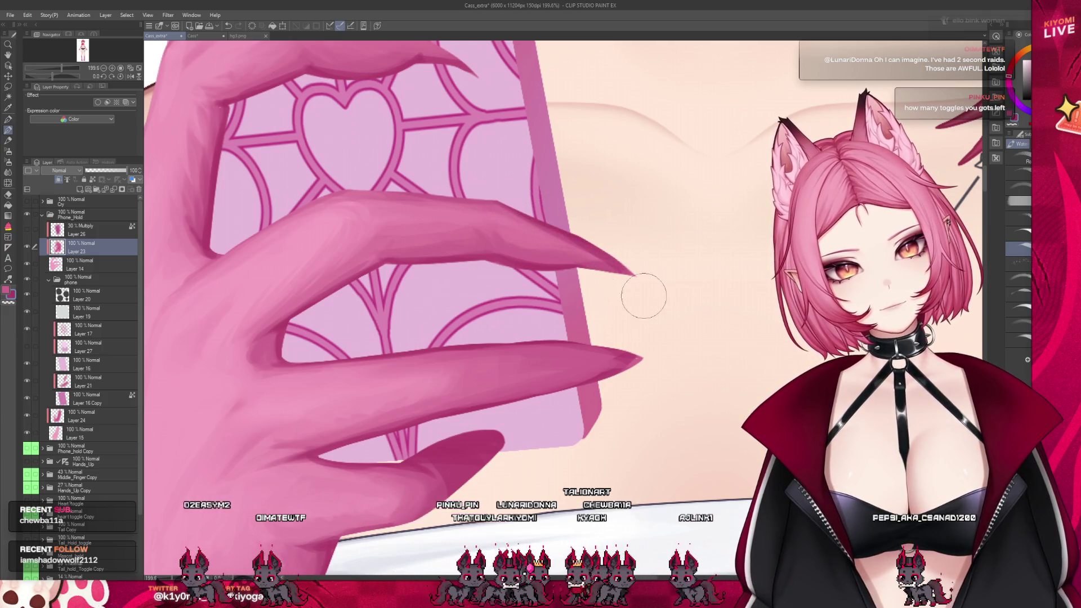
scroll(646, 238, down, 2)
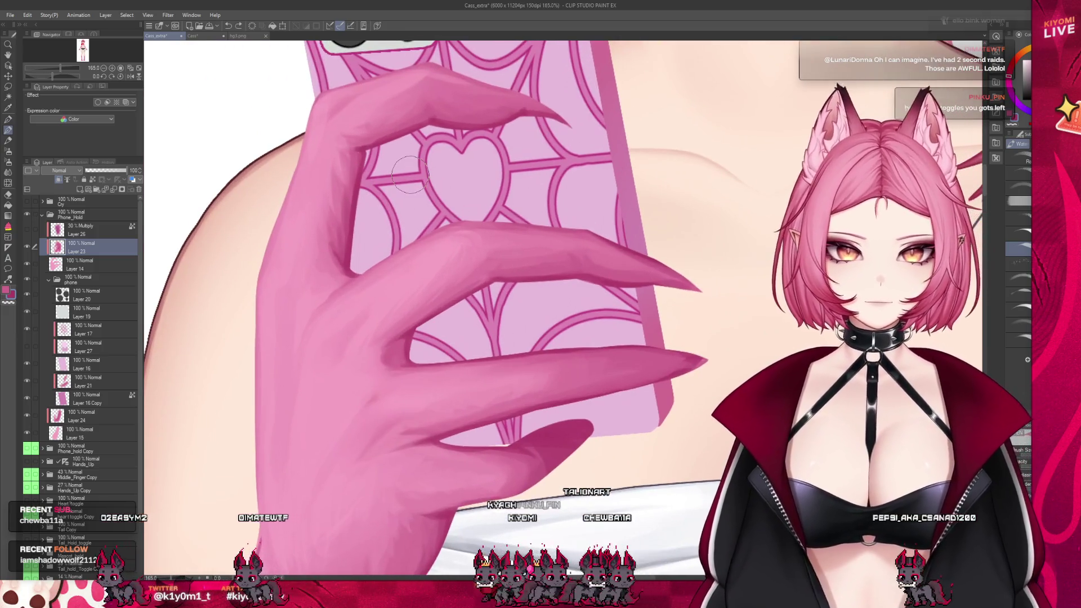
scroll(415, 104, up, 2)
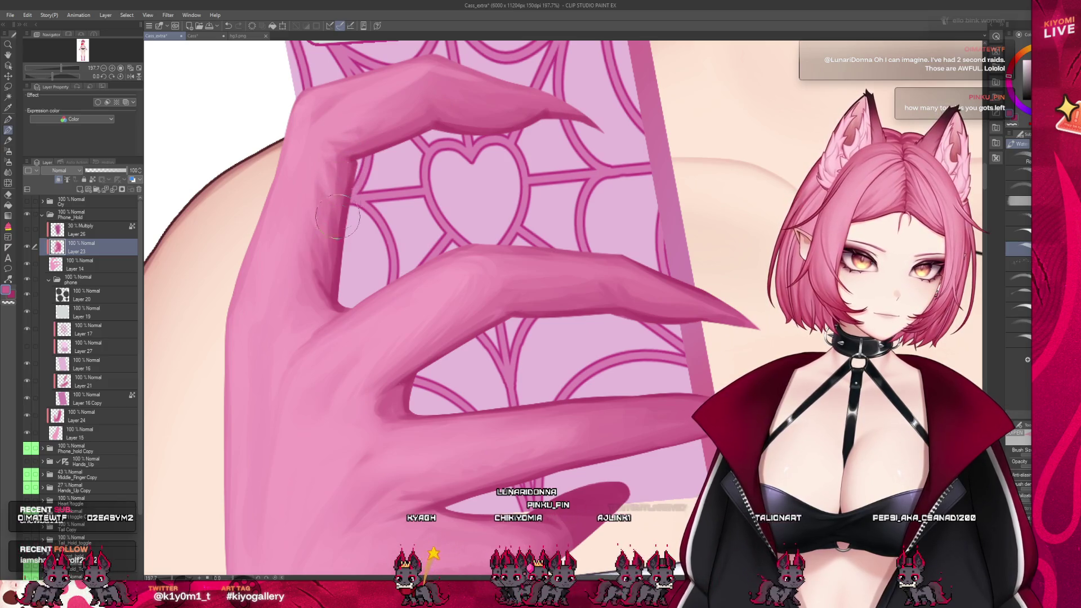
- Briefly try the Pen on Layer 14, then restore Layer 23's shading and the Watercolor brush
click(28, 250)
click(62, 264)
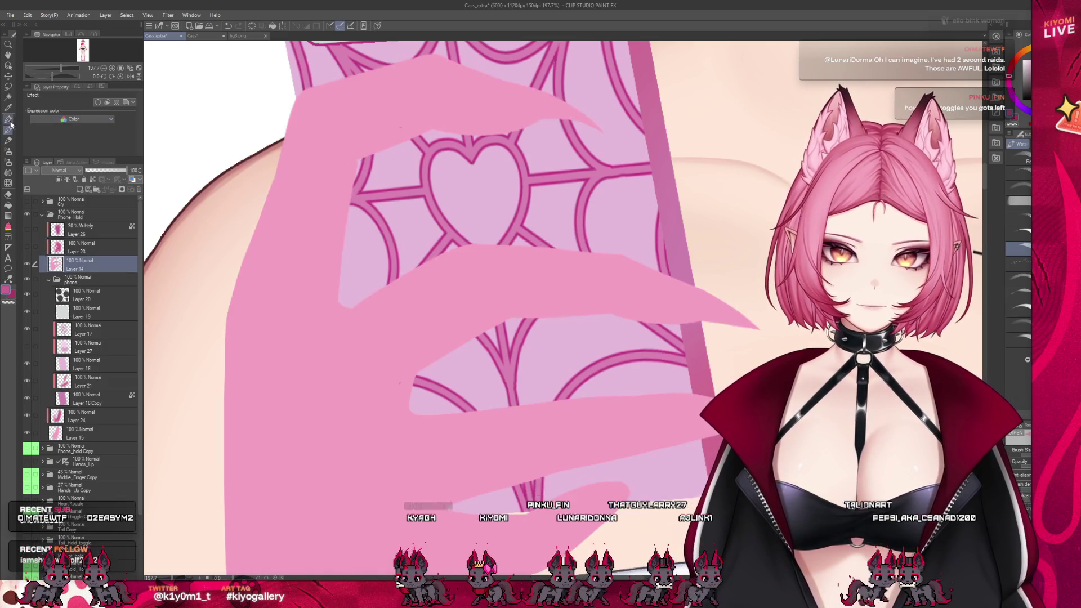
click(9, 120)
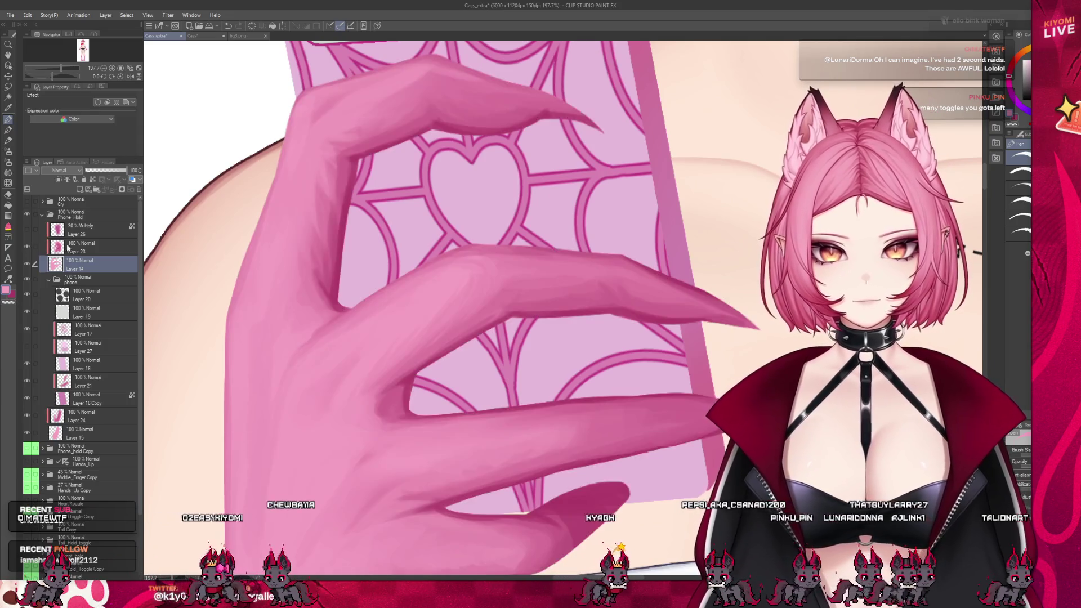
key(ctrl+z)
click(7, 131)
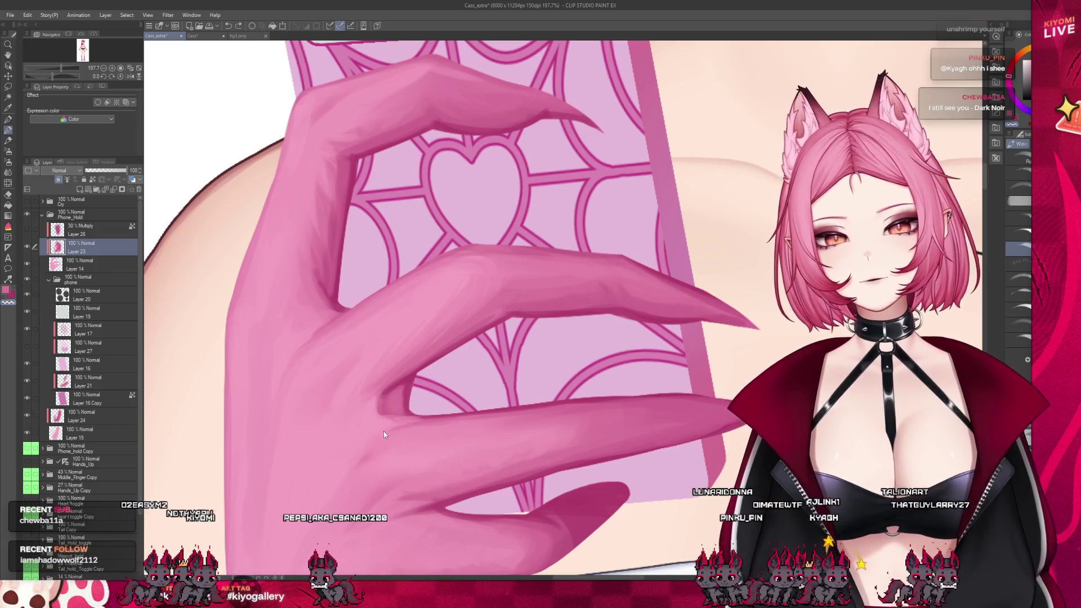
- Blend soft watercolour shading over the back of the hand below the knuckles
scroll(236, 298, down, 2)
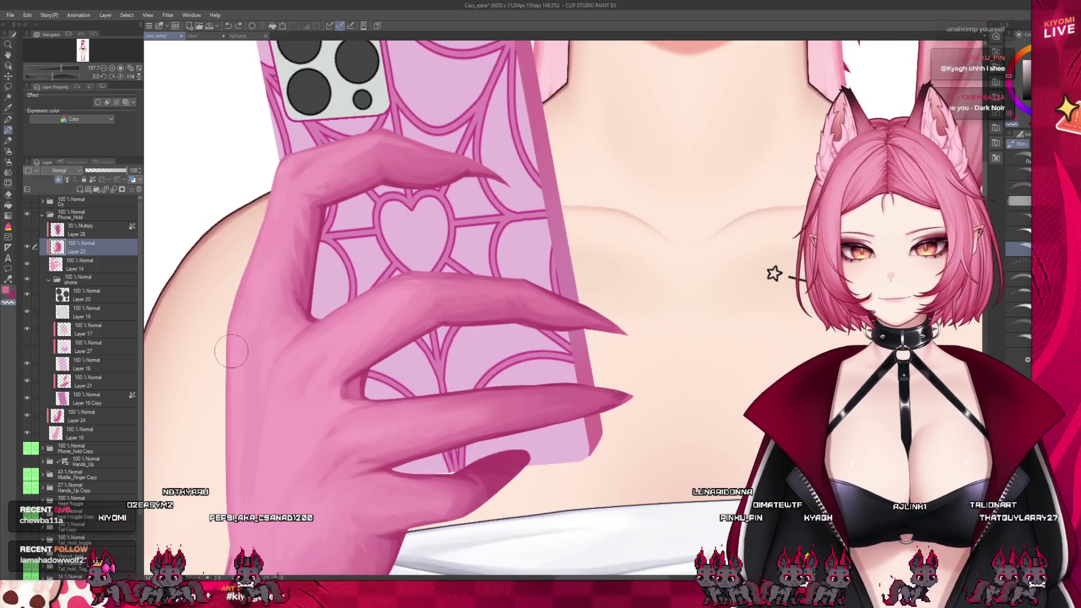
scroll(282, 310, down, 2)
scroll(321, 321, down, 1)
scroll(366, 331, down, 1)
scroll(371, 309, up, 1)
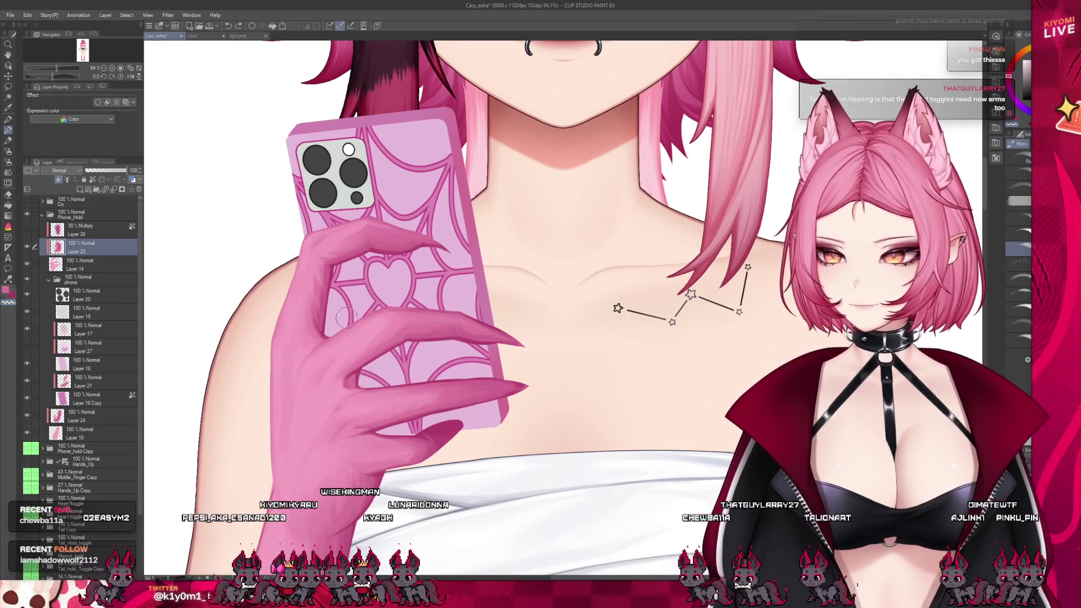
scroll(445, 410, up, 1)
- Warp the fingers with Liquify, then repaint the long pink nail tips with the watercolour brush
scroll(444, 409, up, 2)
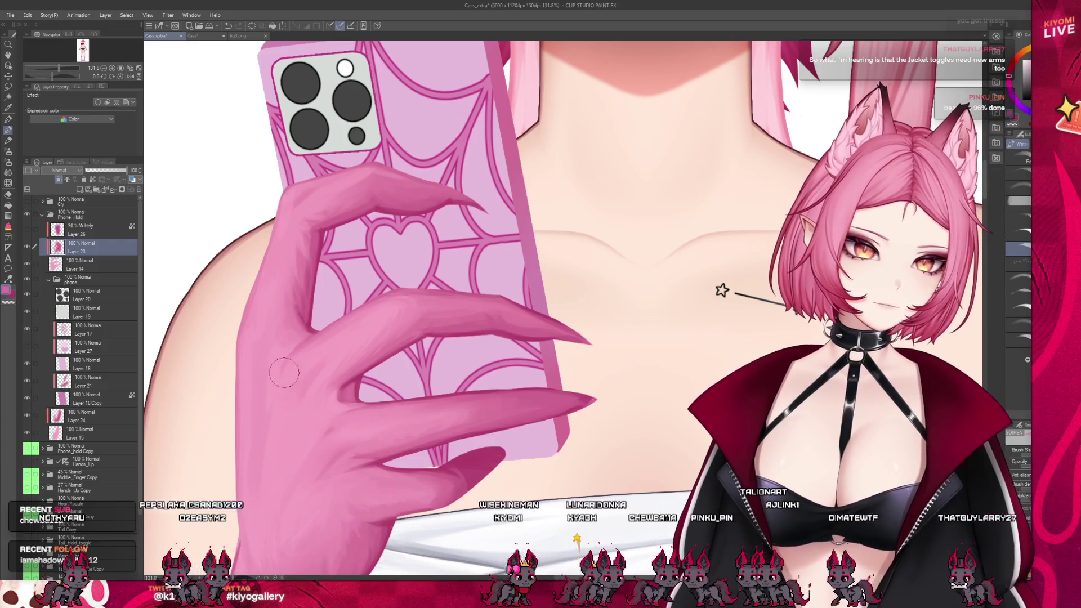
click(10, 184)
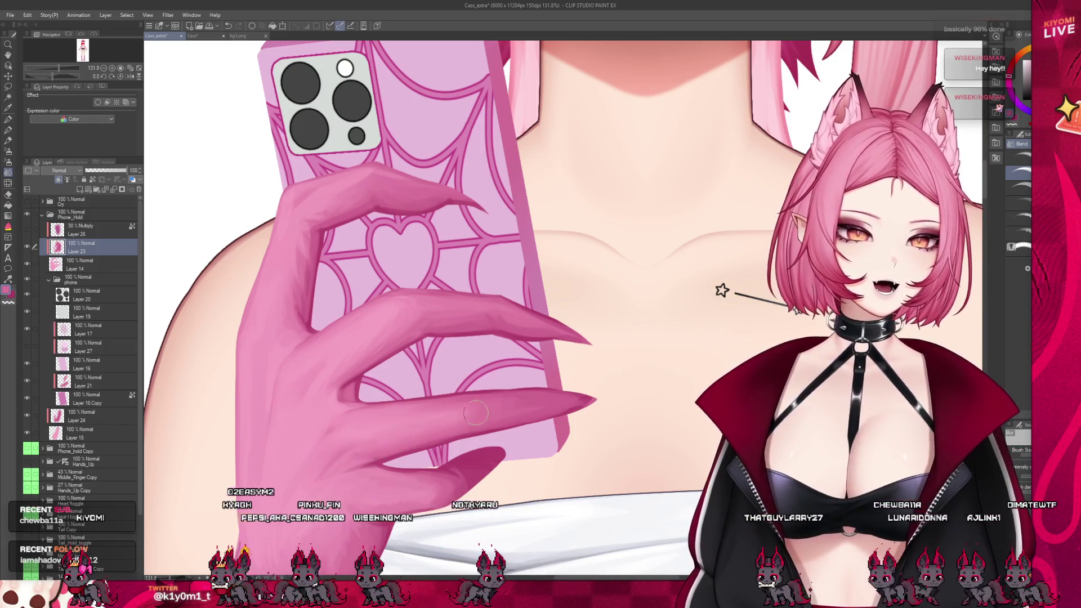
key(b)
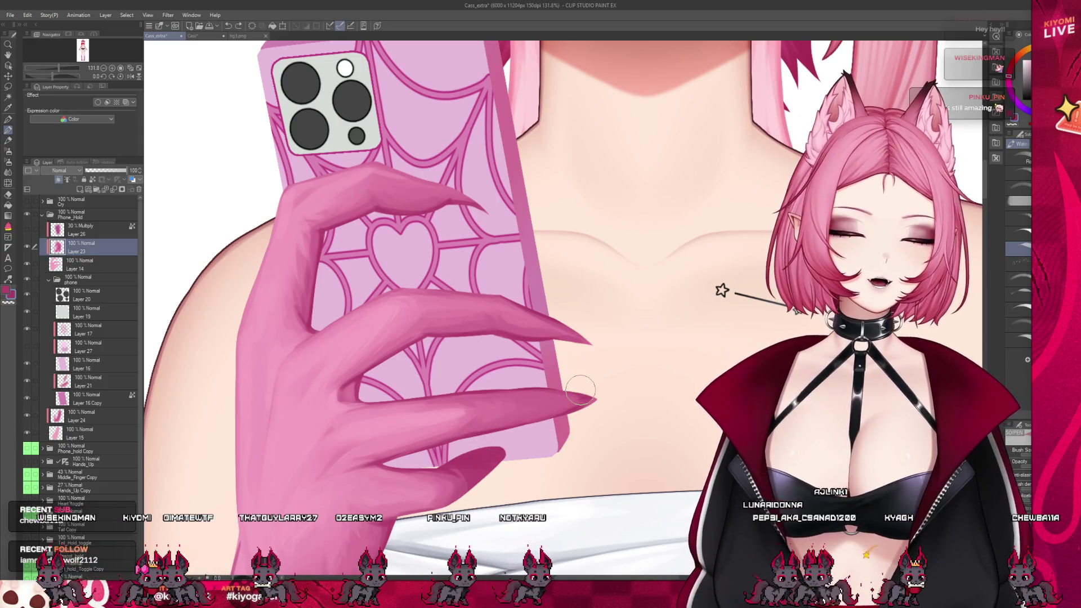
scroll(409, 291, up, 2)
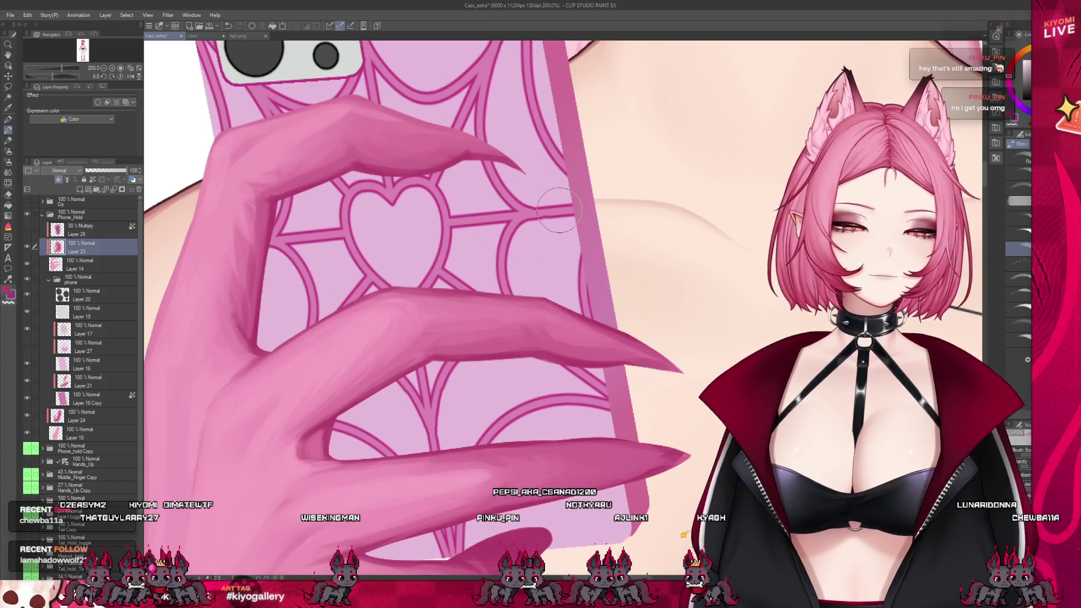
key(ctrl+minus)
scroll(348, 226, up, 2)
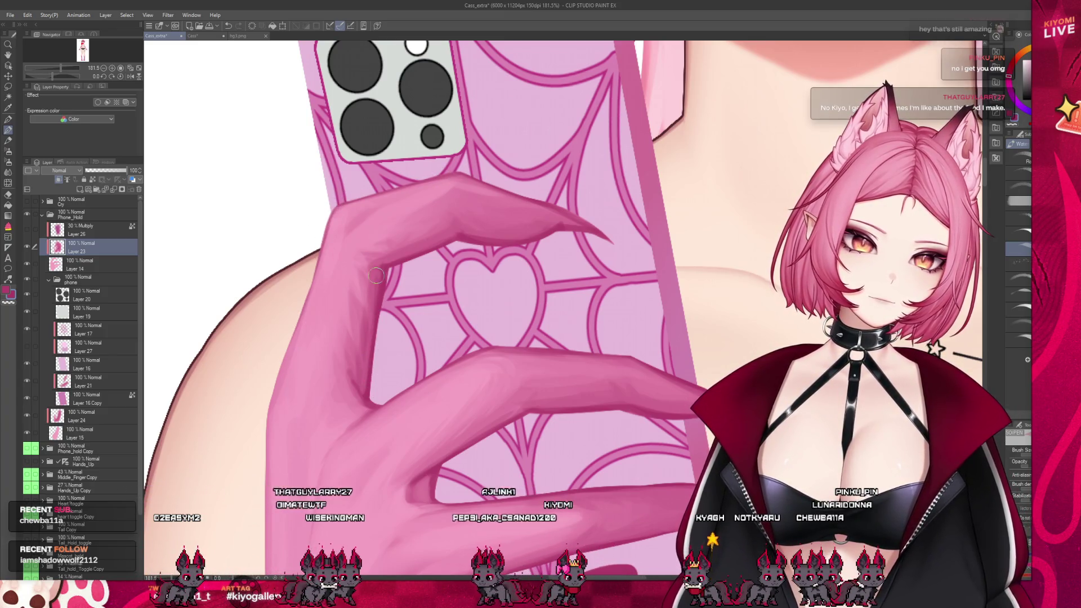
scroll(422, 334, down, 3)
- Zoom out to check the full figure, then zoom back in and shade the hand down to the wrist
scroll(406, 367, down, 3)
scroll(376, 411, down, 2)
scroll(376, 411, up, 2)
scroll(389, 349, up, 2)
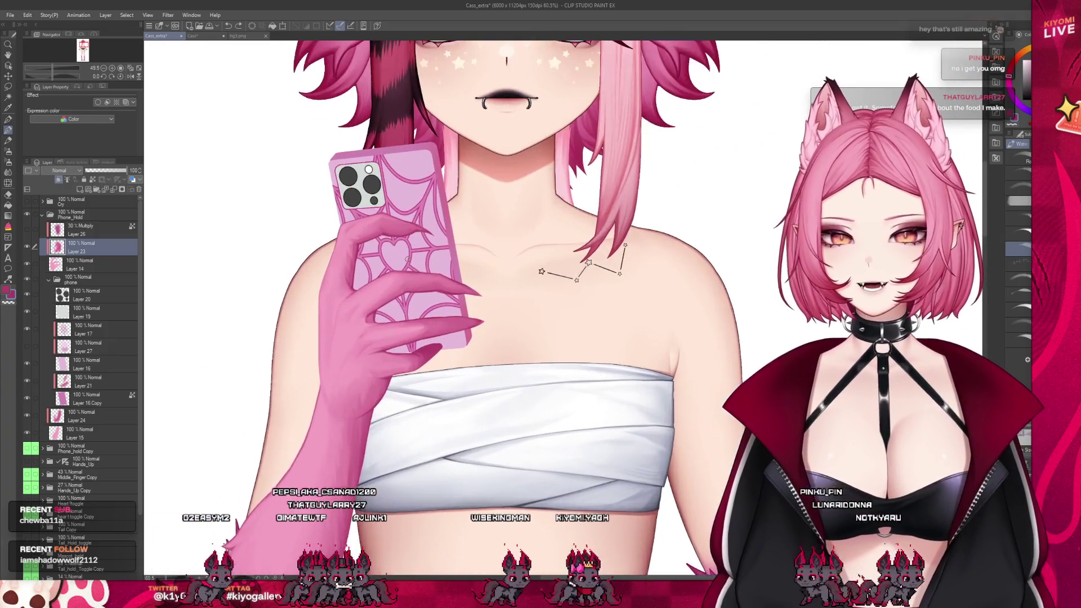
scroll(400, 293, up, 2)
scroll(409, 254, up, 2)
scroll(409, 255, up, 1)
scroll(409, 256, up, 1)
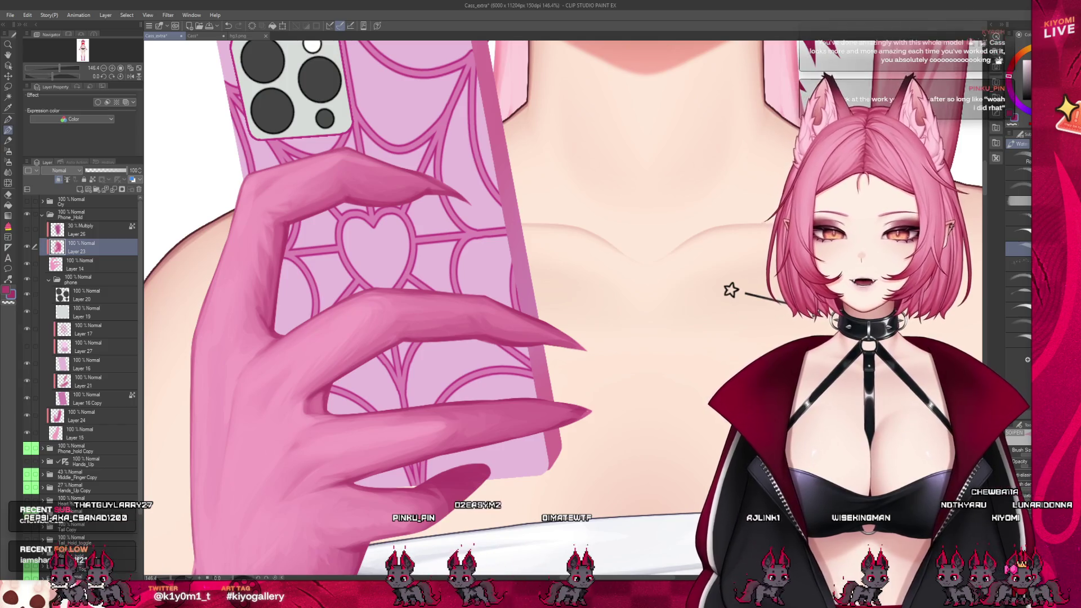
scroll(223, 446, down, 4)
scroll(248, 422, up, 2)
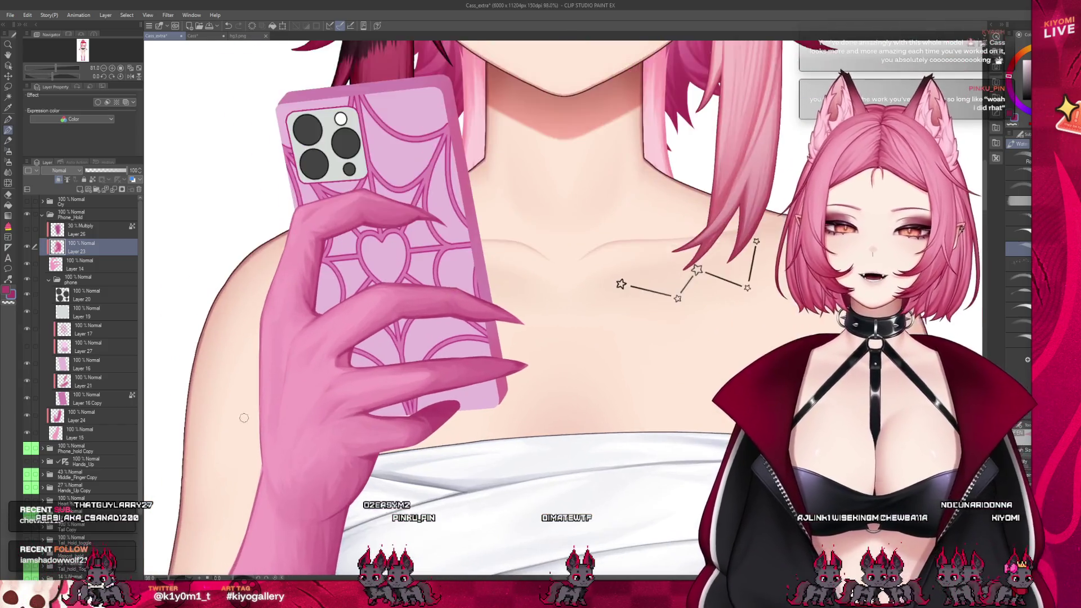
scroll(270, 403, up, 1)
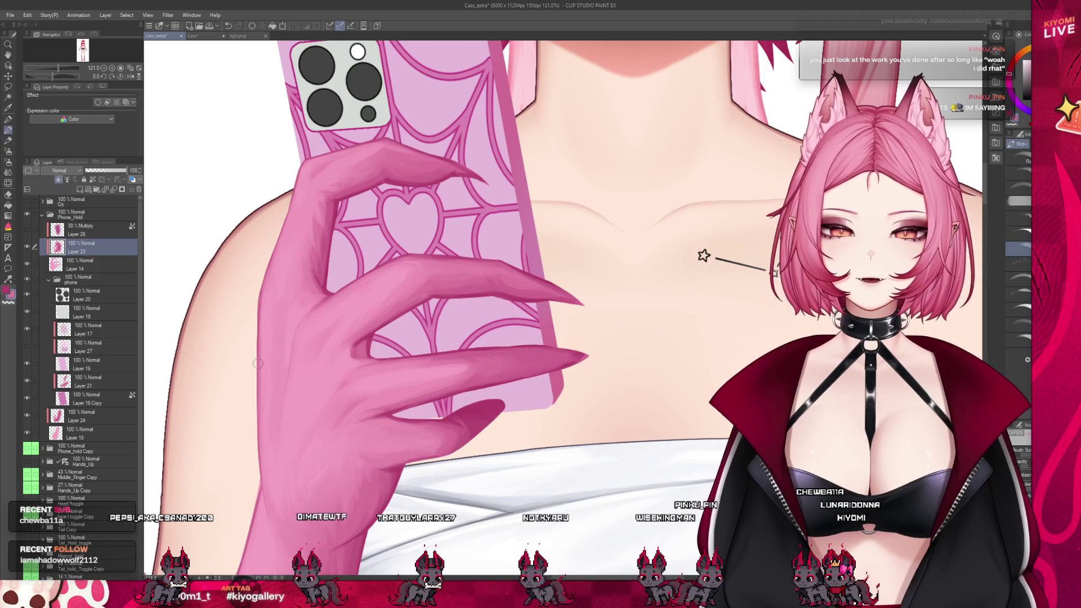
scroll(286, 447, down, 2)
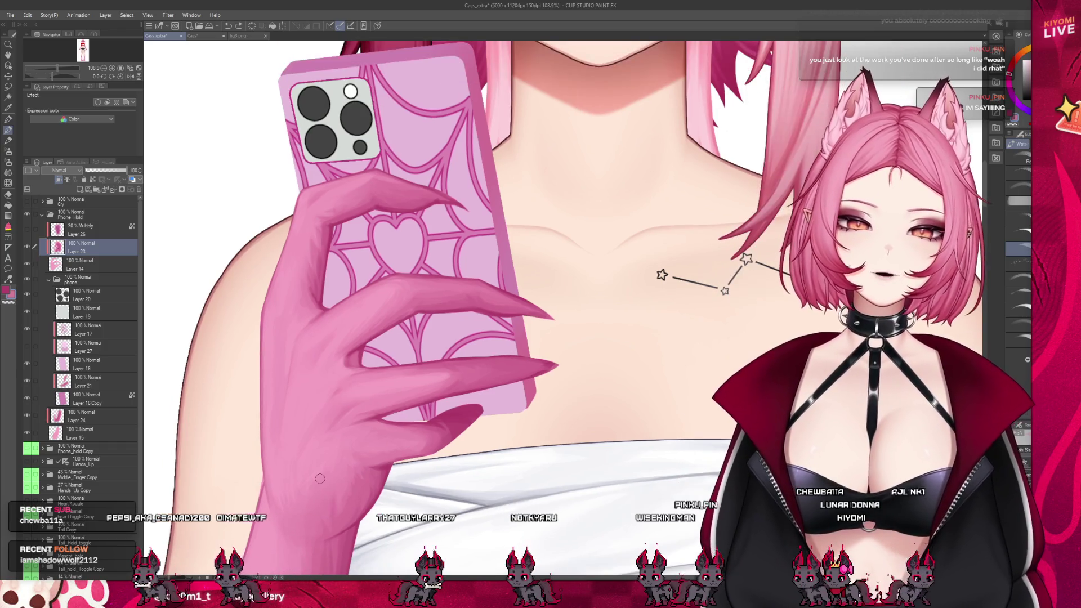
- Zoom in on the clawed phone hand and select the Blend tool from the toolbar
scroll(338, 383, down, 1)
scroll(379, 330, down, 1)
scroll(379, 330, down, 1)
scroll(394, 321, up, 1)
scroll(417, 316, down, 1)
scroll(425, 313, up, 1)
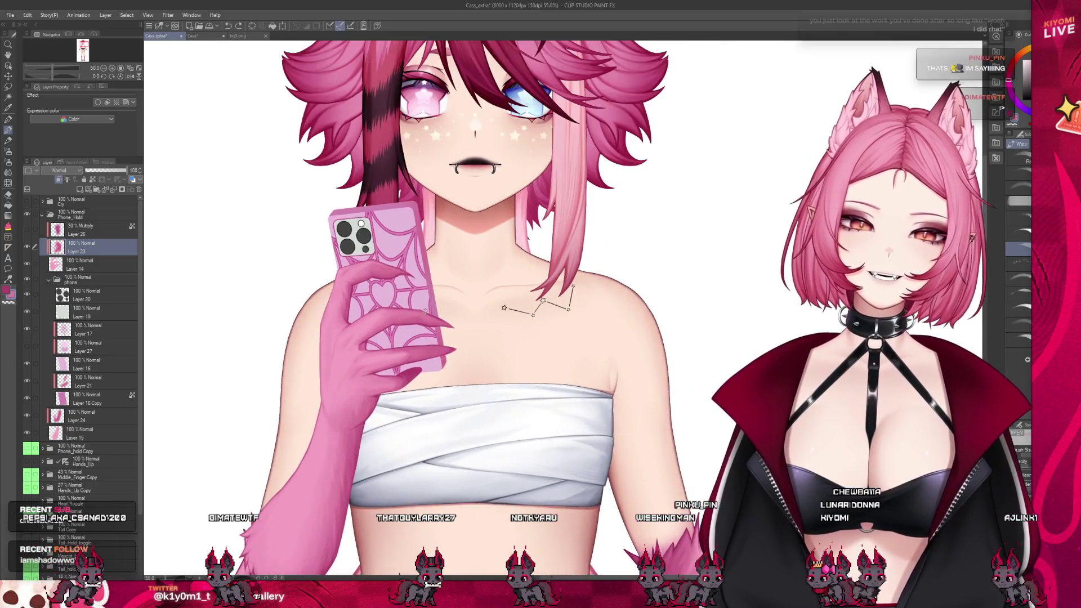
scroll(417, 350, up, 1)
scroll(409, 377, up, 1)
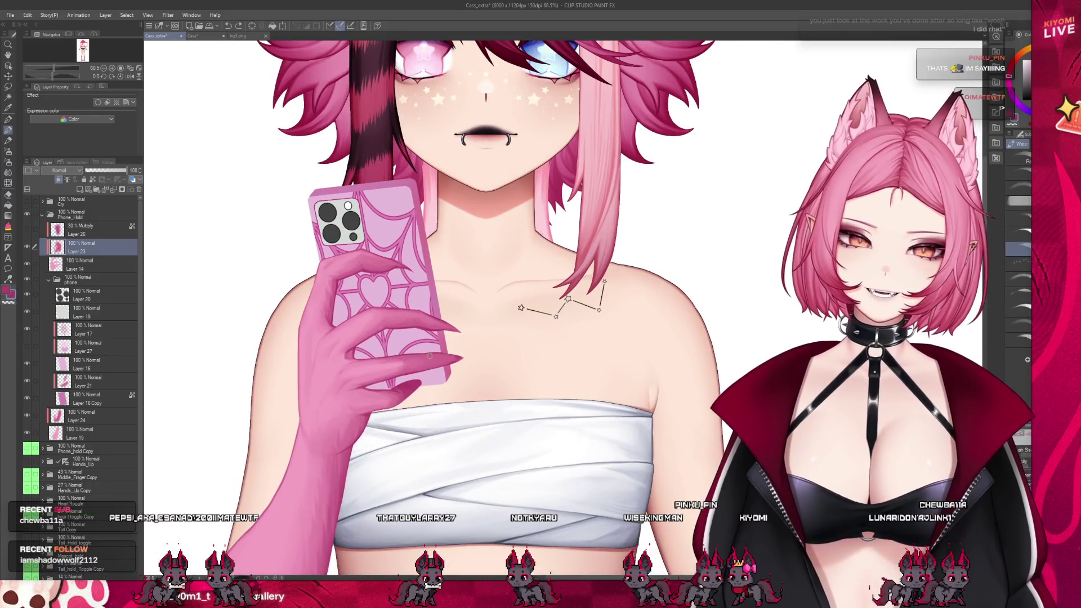
scroll(406, 385, up, 3)
scroll(321, 462, up, 1)
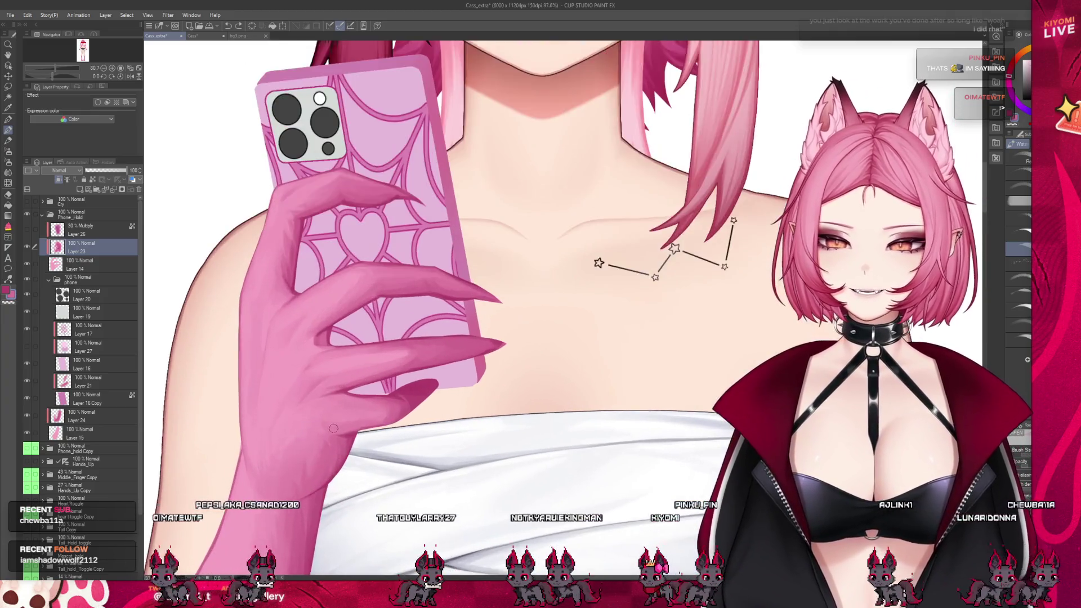
scroll(327, 445, up, 4)
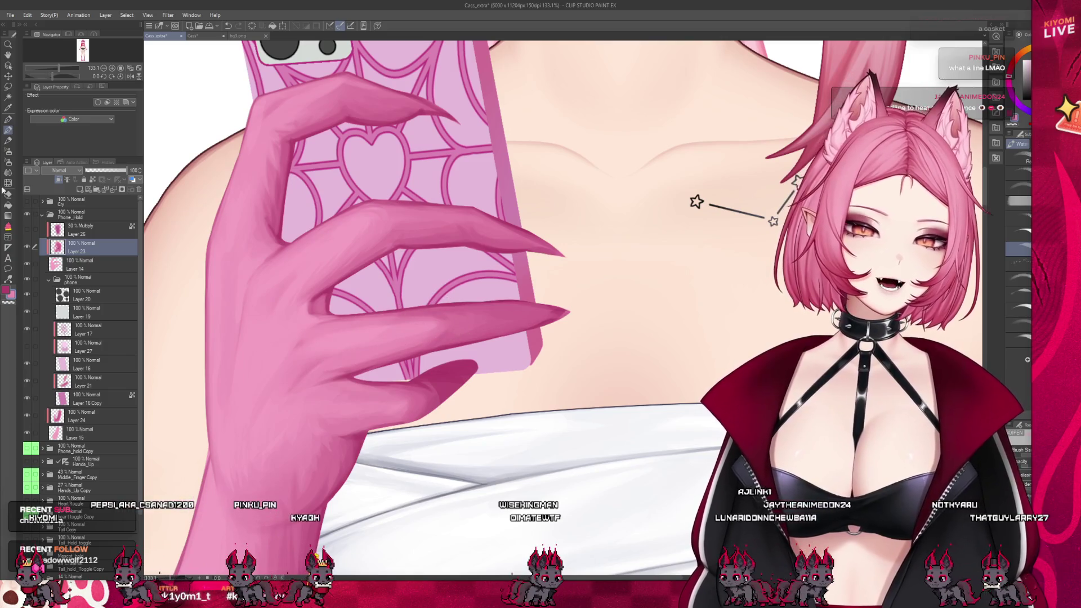
click(8, 172)
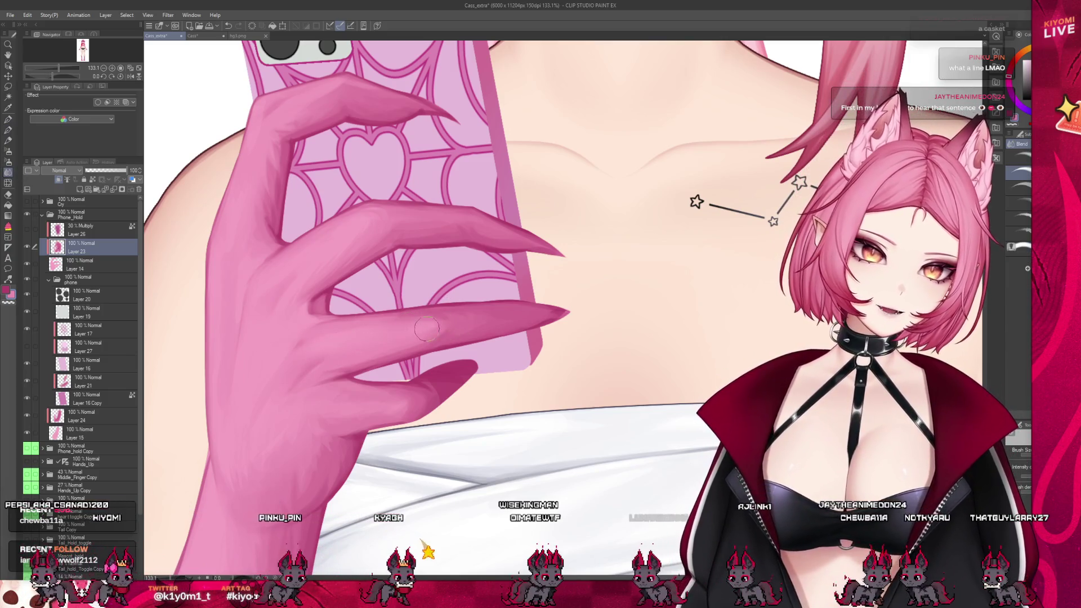
scroll(402, 356, down, 1)
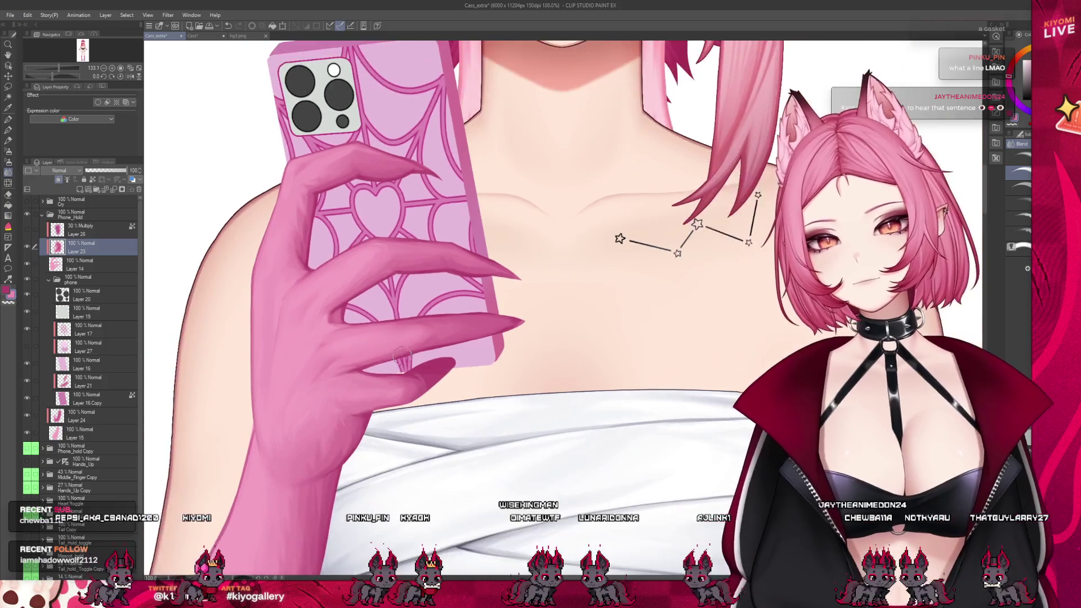
scroll(401, 356, down, 1)
scroll(389, 338, down, 1)
scroll(376, 319, down, 1)
scroll(395, 293, up, 2)
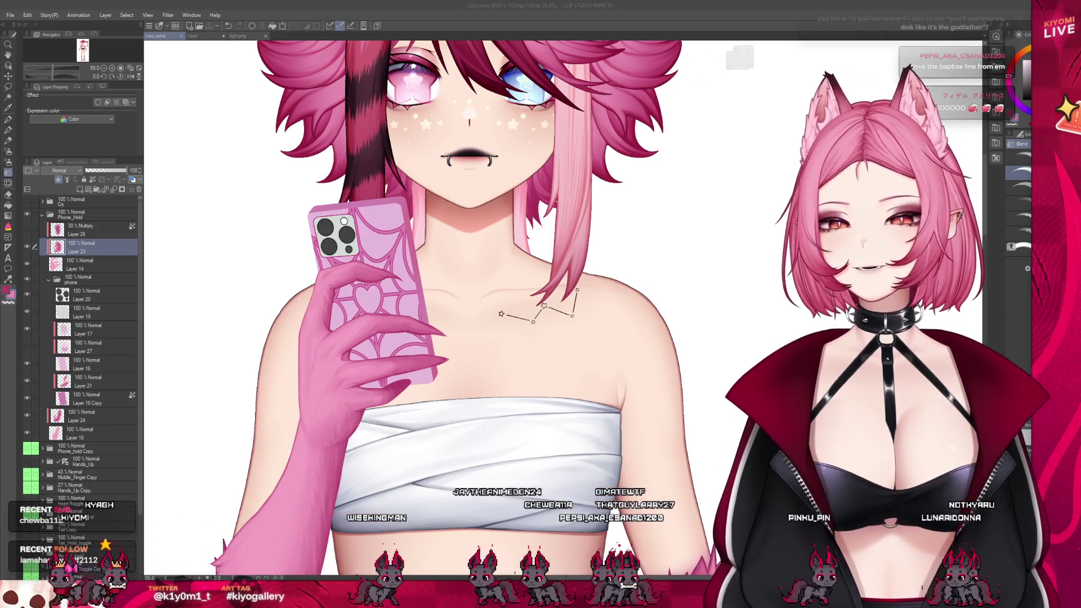
- Paint a pink watercolour stroke over a nail tip on the clawed hand holding the phone
scroll(337, 317, up, 2)
scroll(337, 316, up, 2)
scroll(337, 316, up, 2)
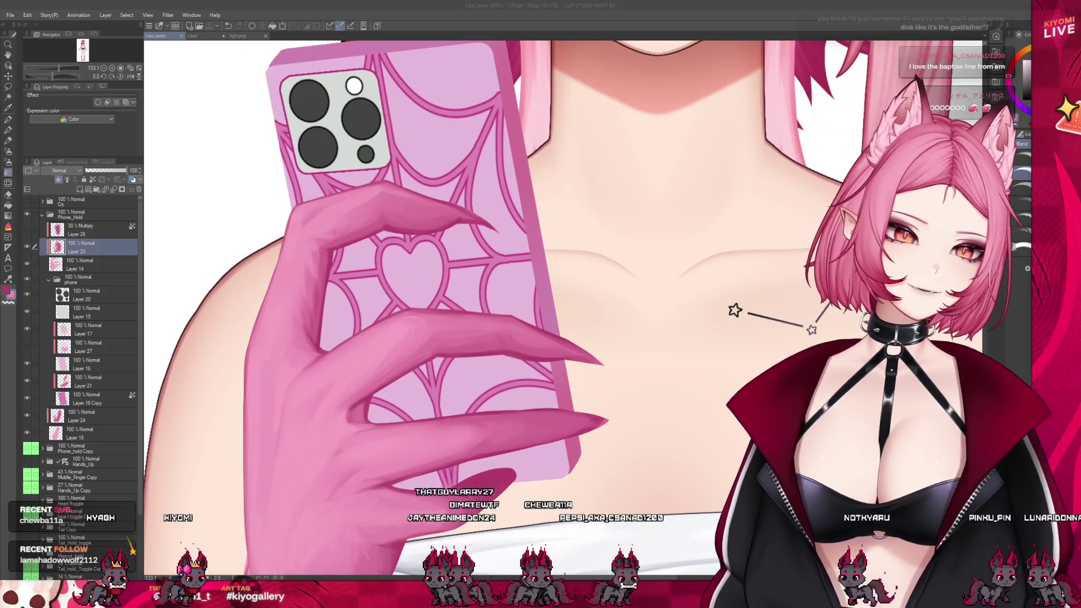
scroll(355, 293, up, 2)
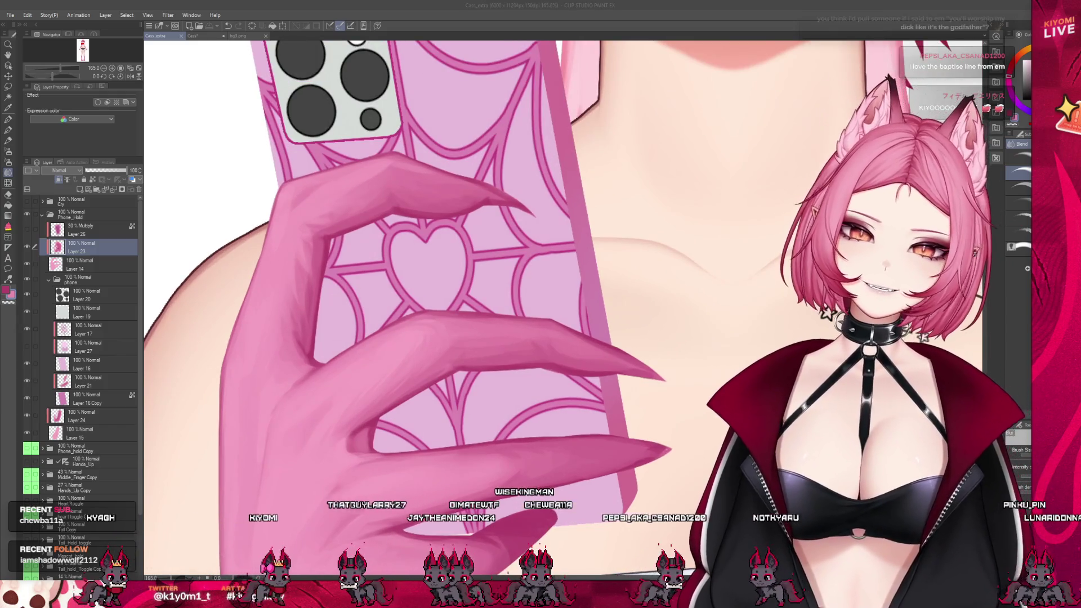
key(b)
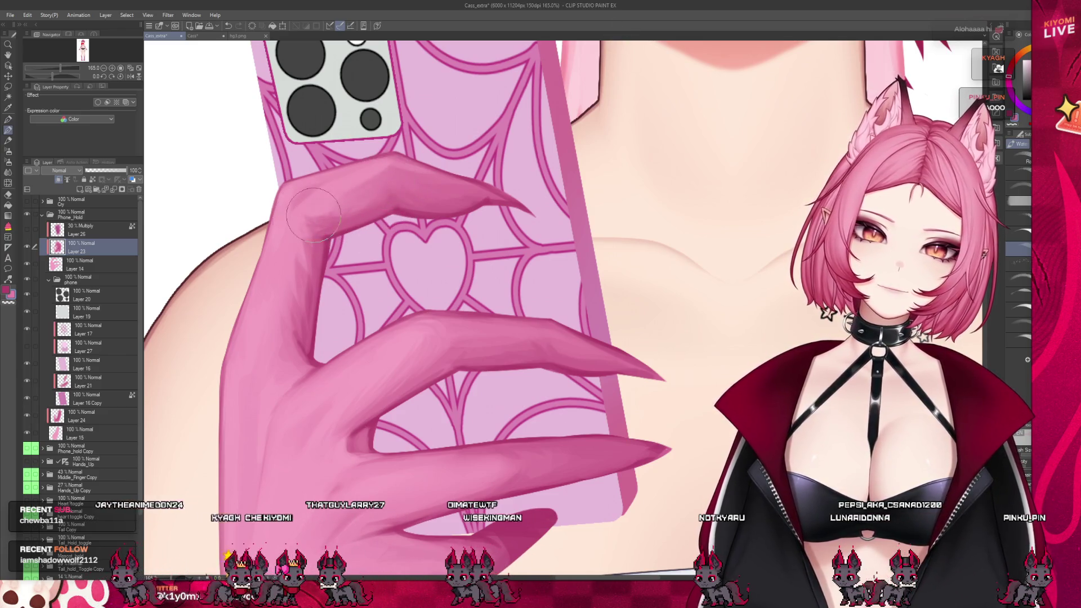
scroll(313, 292, down, 3)
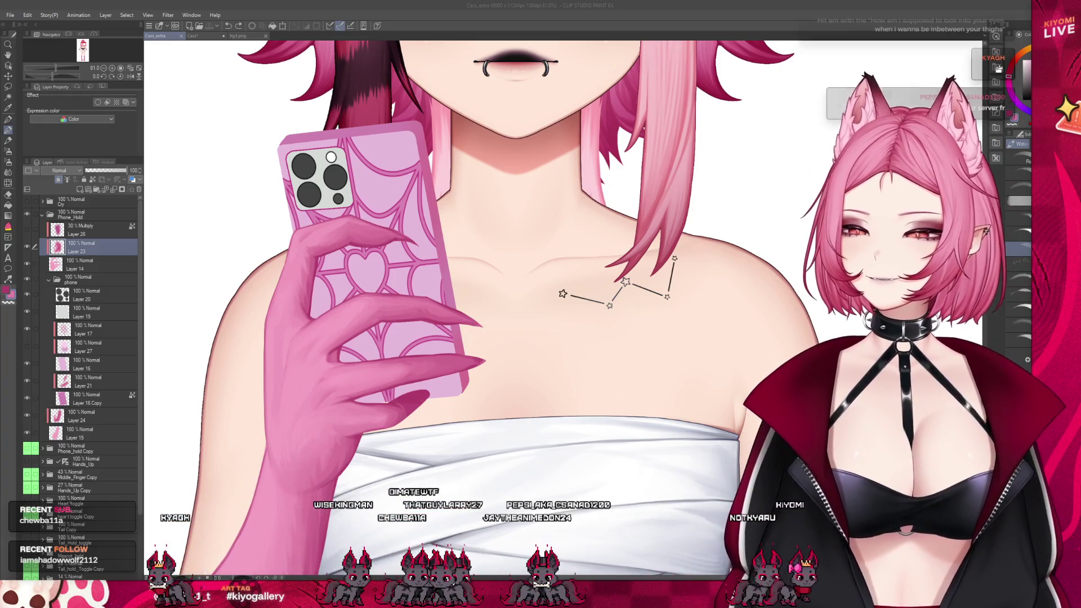
scroll(372, 240, up, 2)
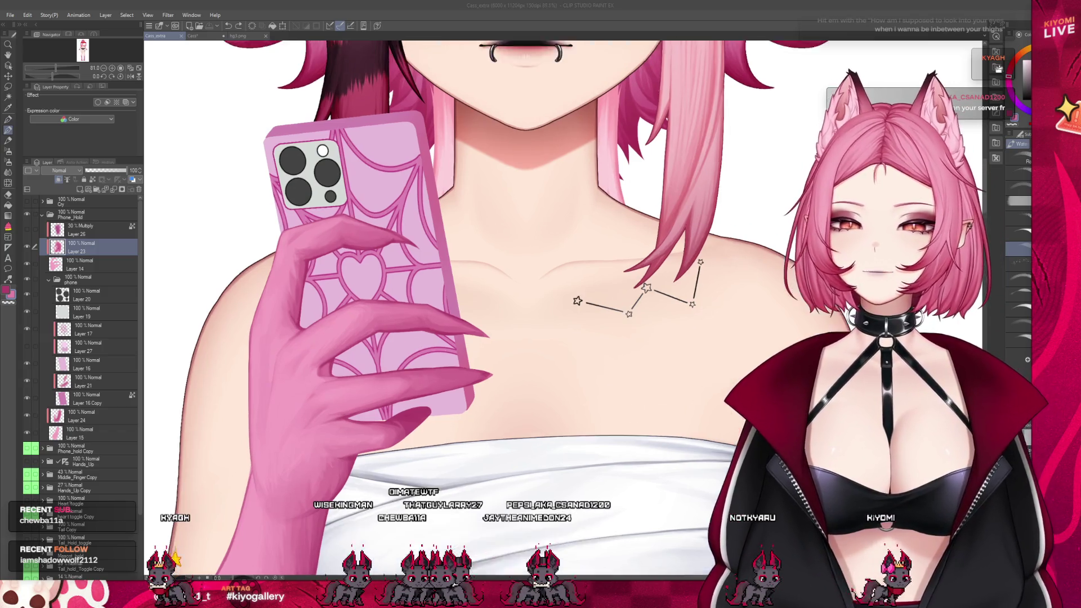
scroll(340, 276, up, 2)
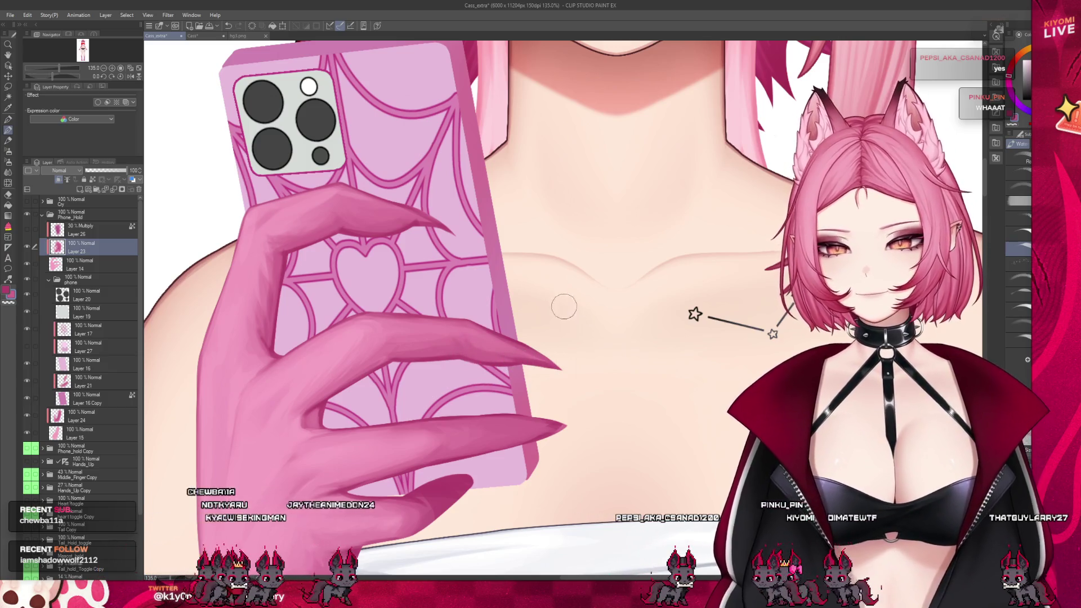
scroll(566, 310, down, 3)
scroll(536, 288, up, 2)
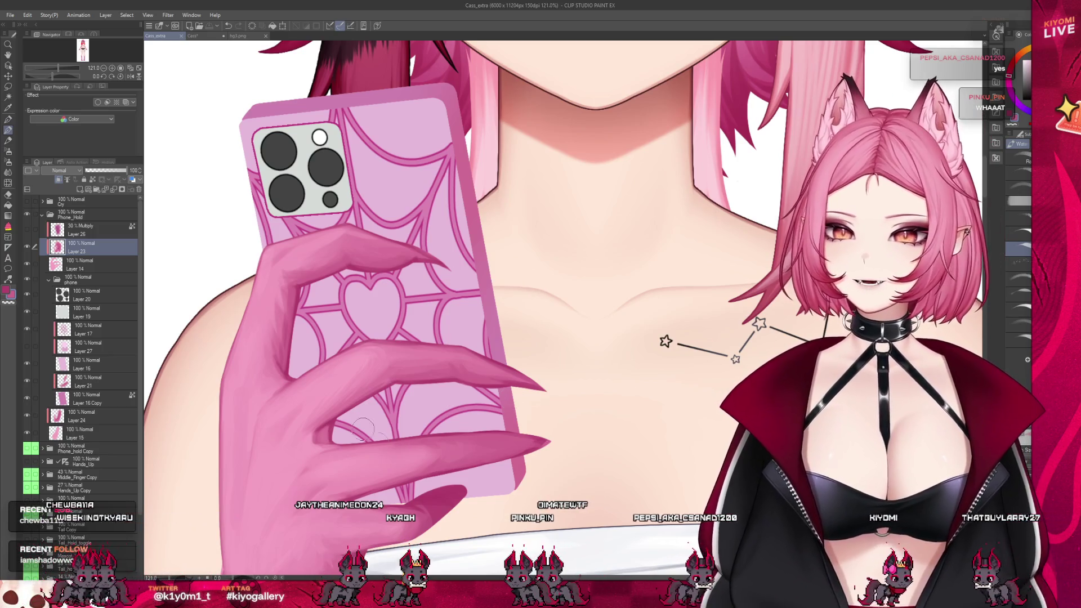
drag(425, 521, 428, 503)
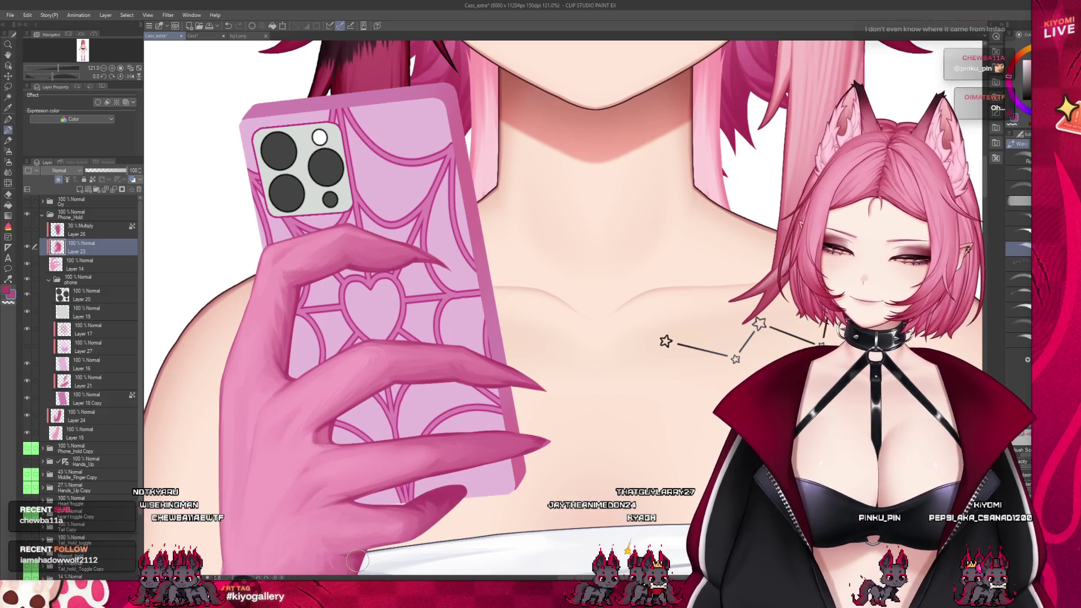
scroll(353, 555, down, 1)
scroll(391, 509, up, 1)
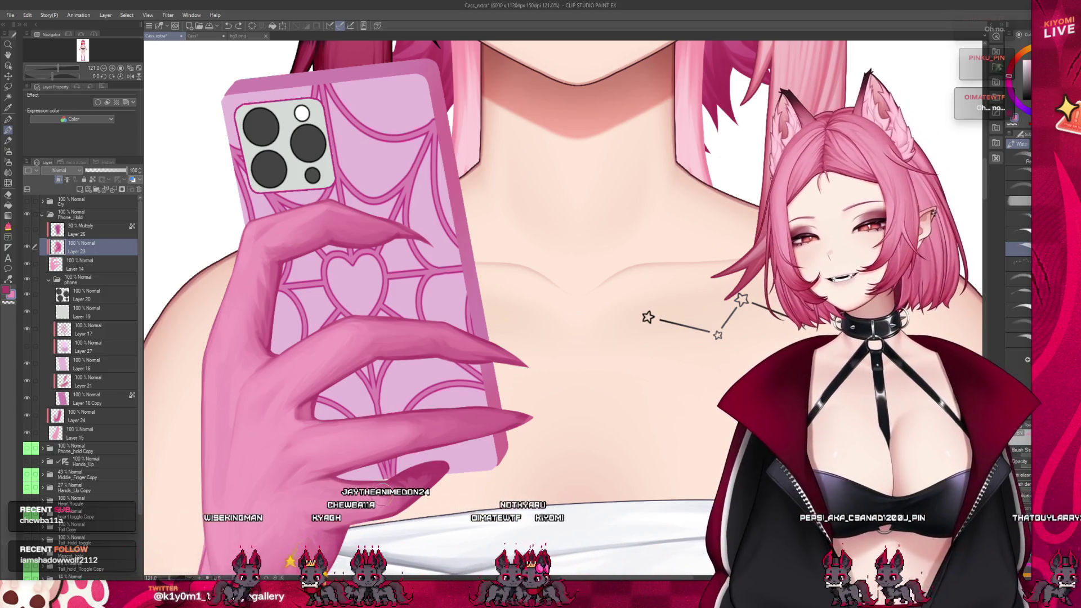
scroll(370, 480, down, 3)
scroll(403, 415, up, 2)
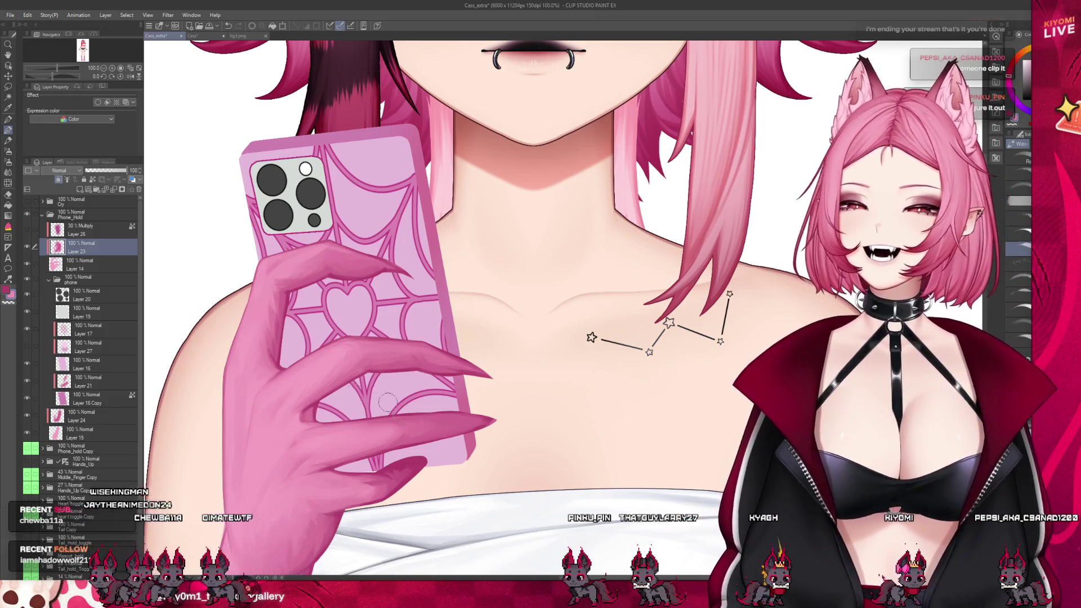
scroll(326, 398, up, 2)
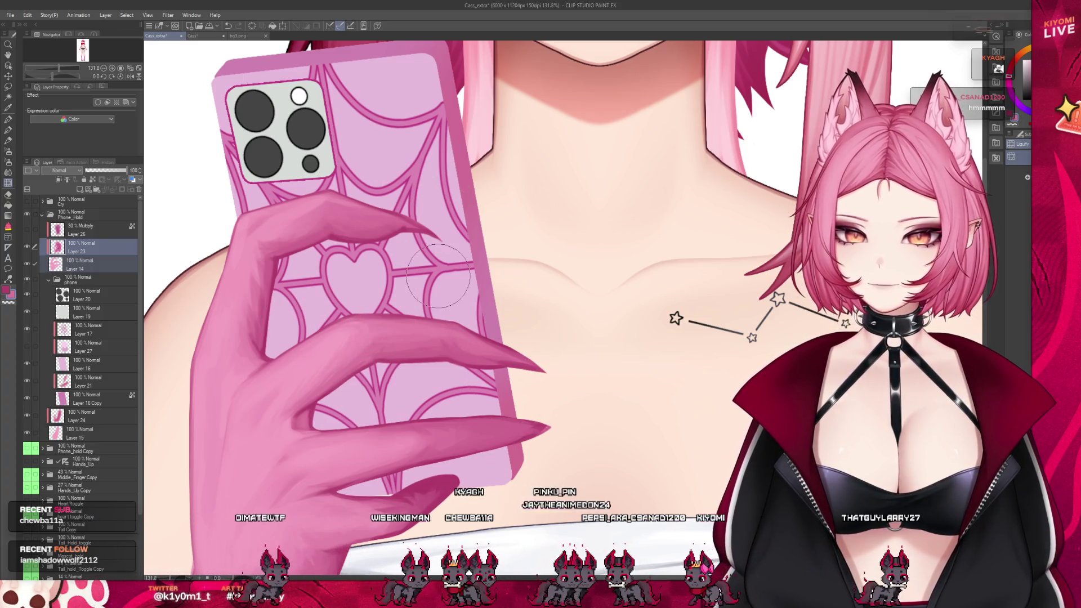
- Enlarge the brush greatly with the ] shortcut, then bigger still with a Ctrl+Alt drag
key(bracketright)
key(bracketright)
key(bracketright)
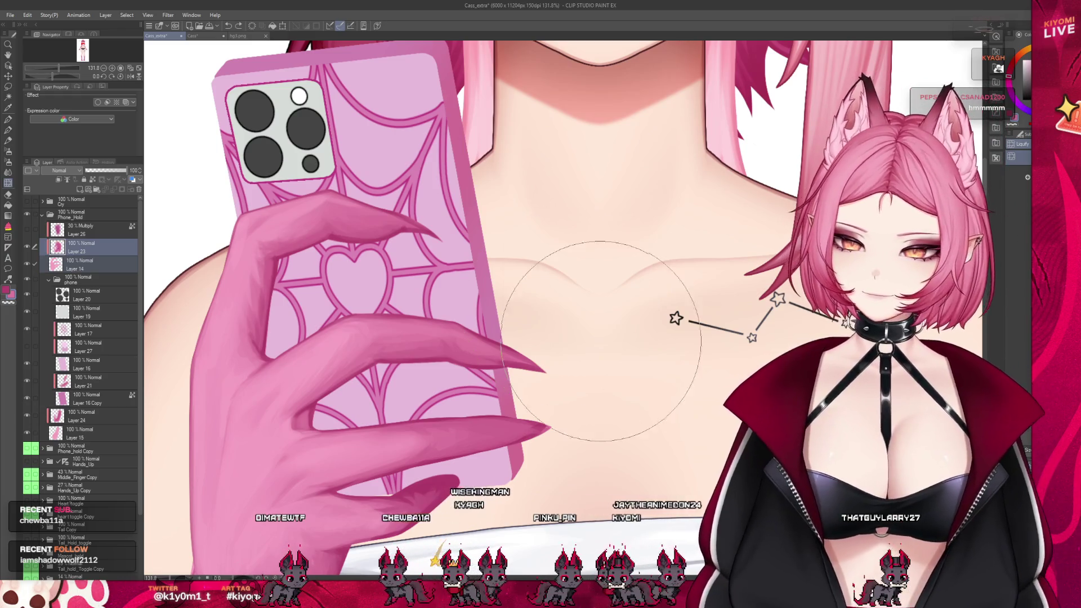
scroll(437, 245, down, 2)
scroll(438, 246, down, 1)
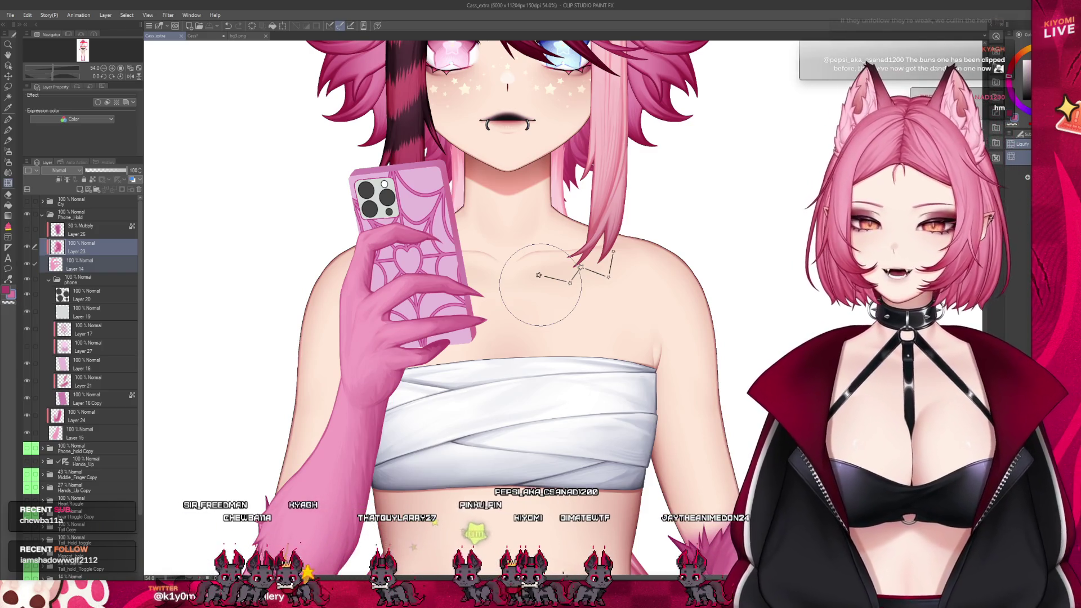
scroll(423, 285, up, 3)
scroll(408, 292, up, 2)
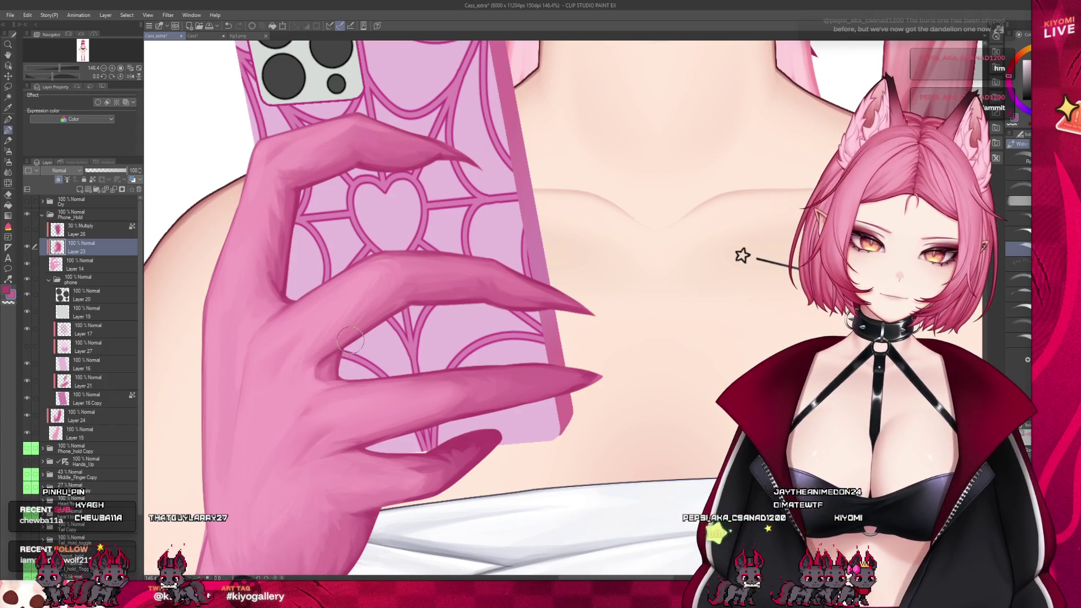
drag(323, 359, 349, 342)
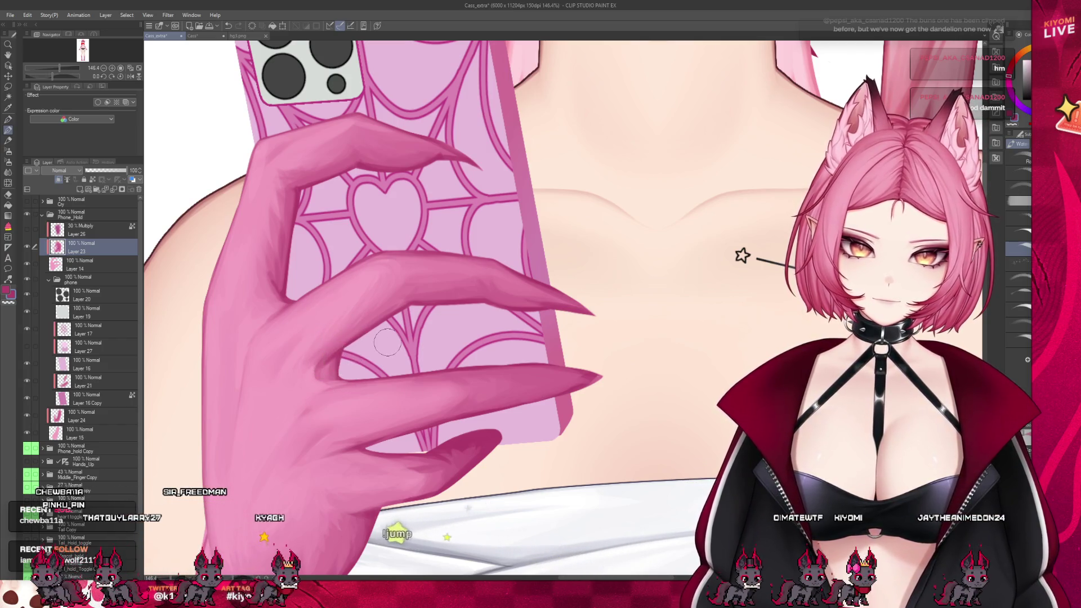
scroll(378, 349, down, 4)
scroll(383, 338, up, 1)
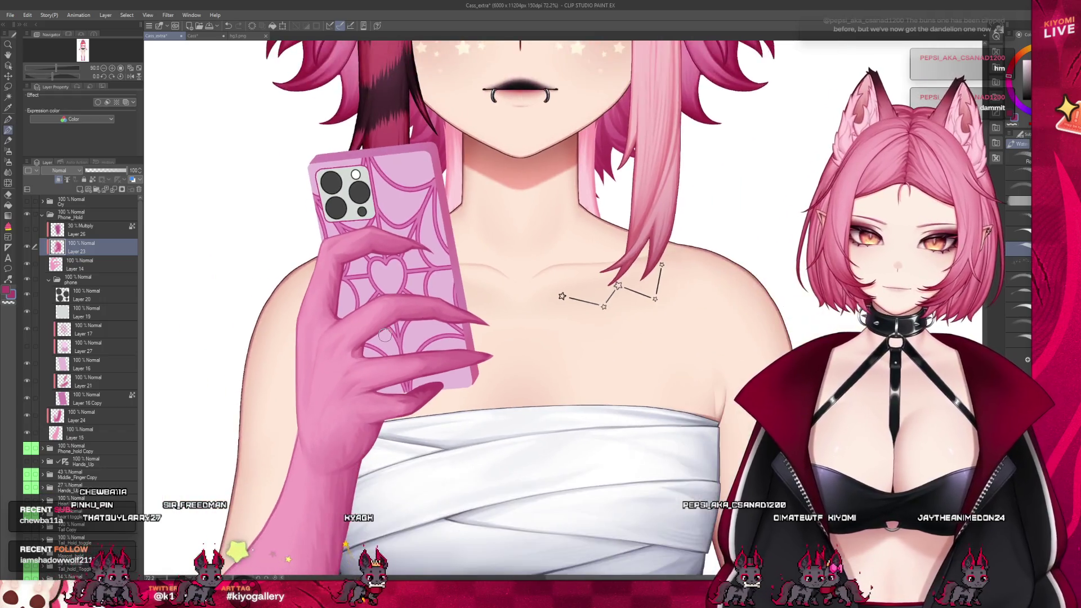
- Hide Layer 26, the 30% Multiply shading, to brighten the phone
scroll(385, 335, down, 2)
scroll(385, 335, down, 1)
scroll(385, 335, down, 1)
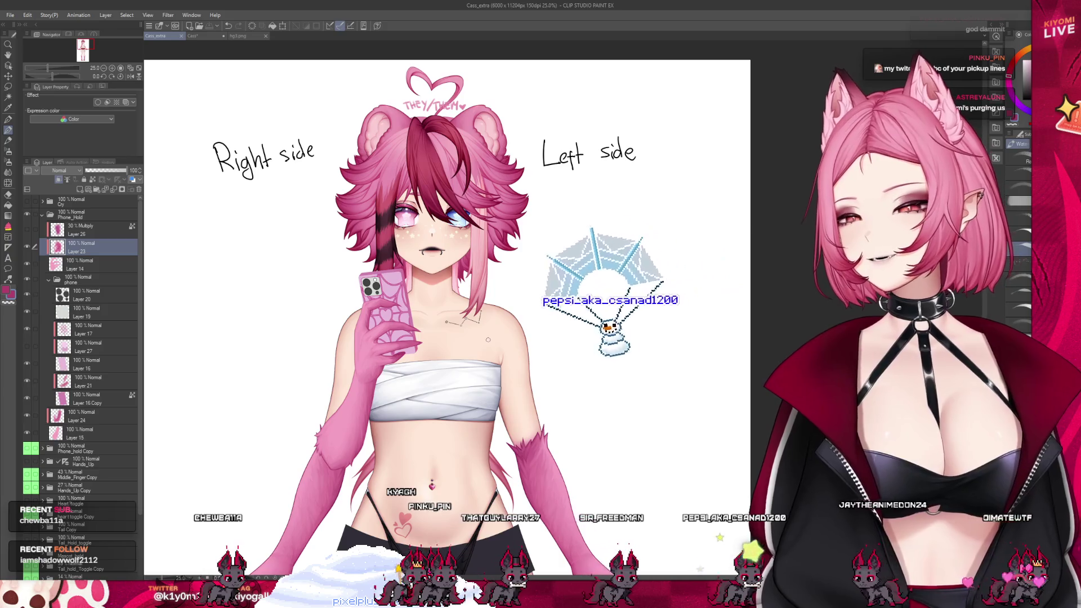
scroll(489, 339, up, 1)
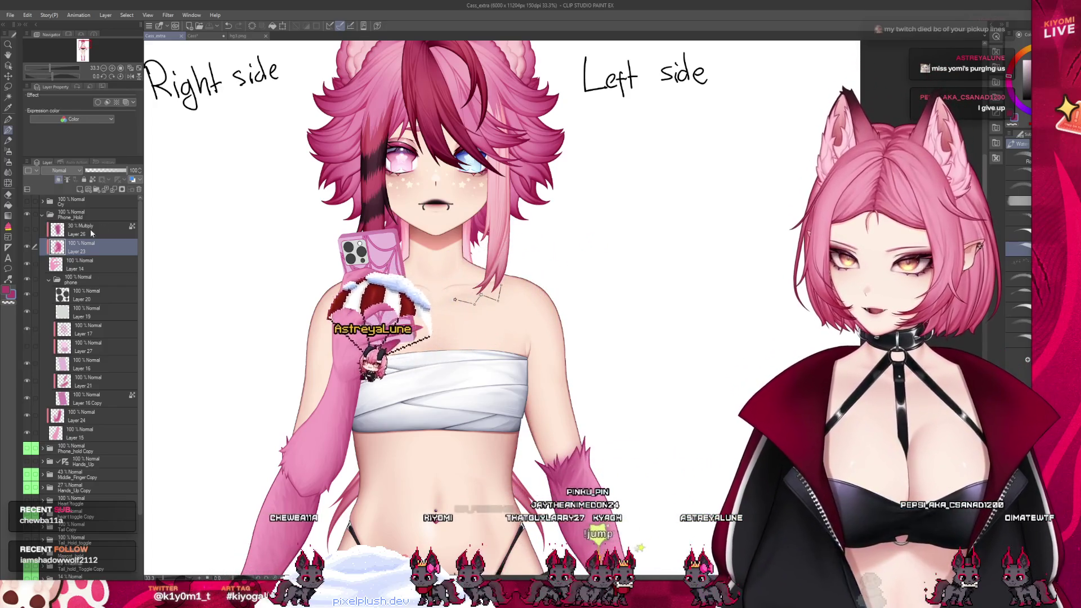
click(97, 228)
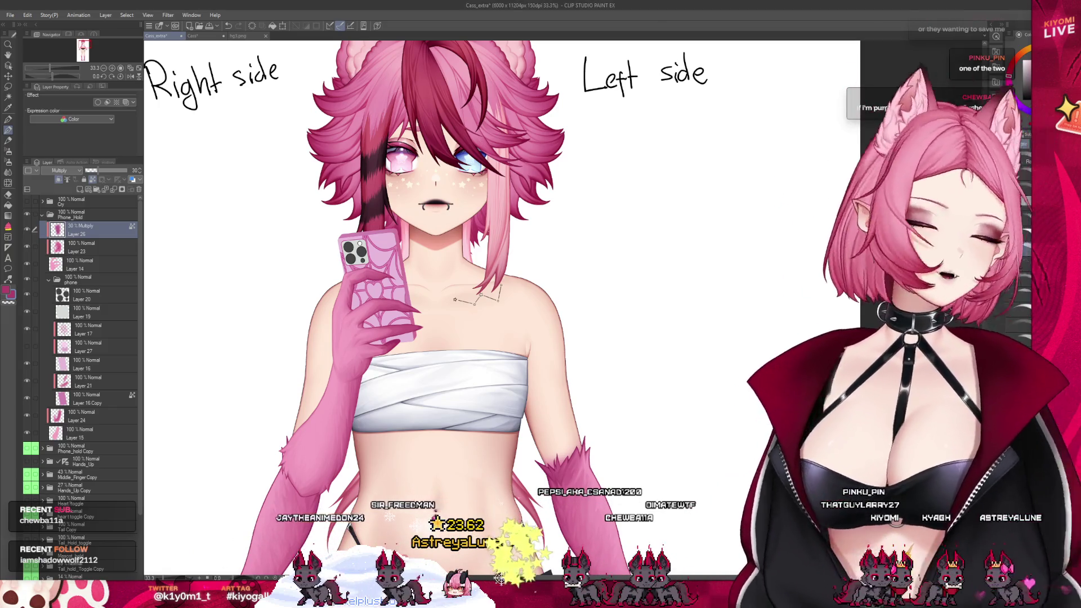
scroll(366, 272, up, 1)
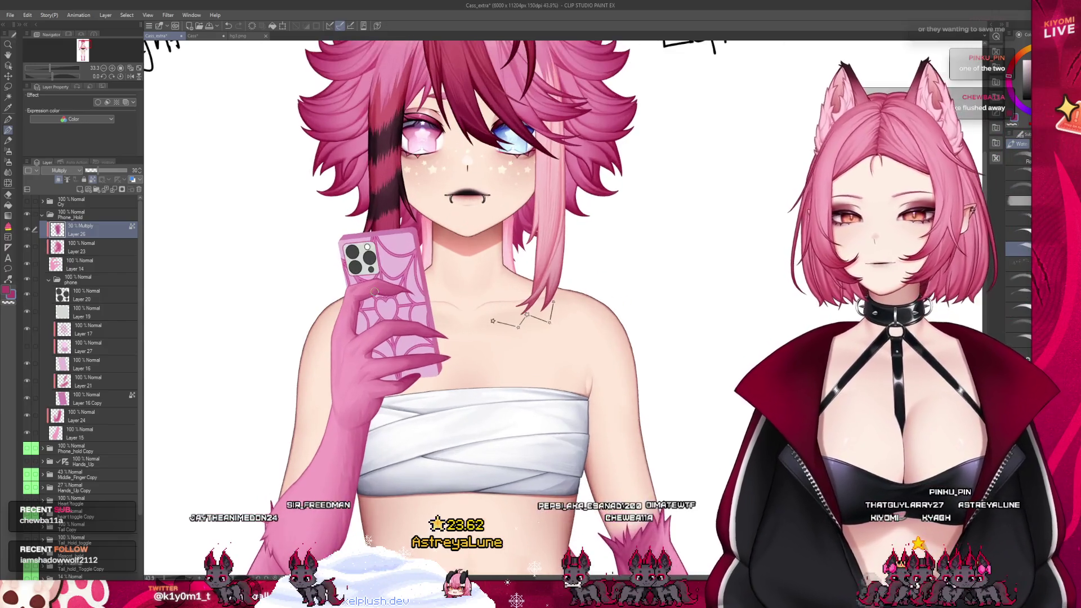
scroll(388, 272, up, 2)
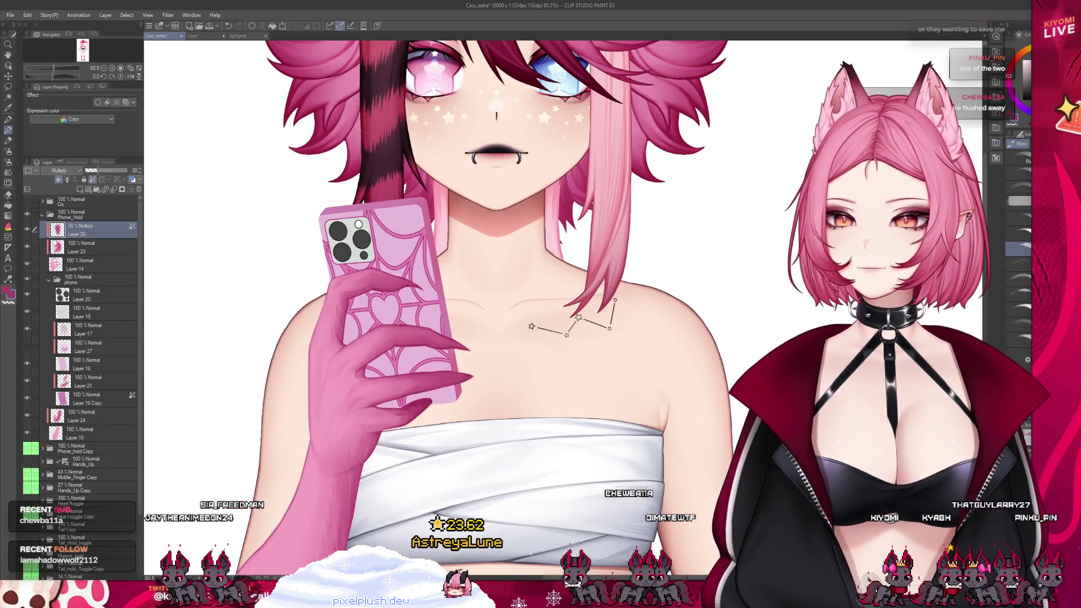
click(27, 230)
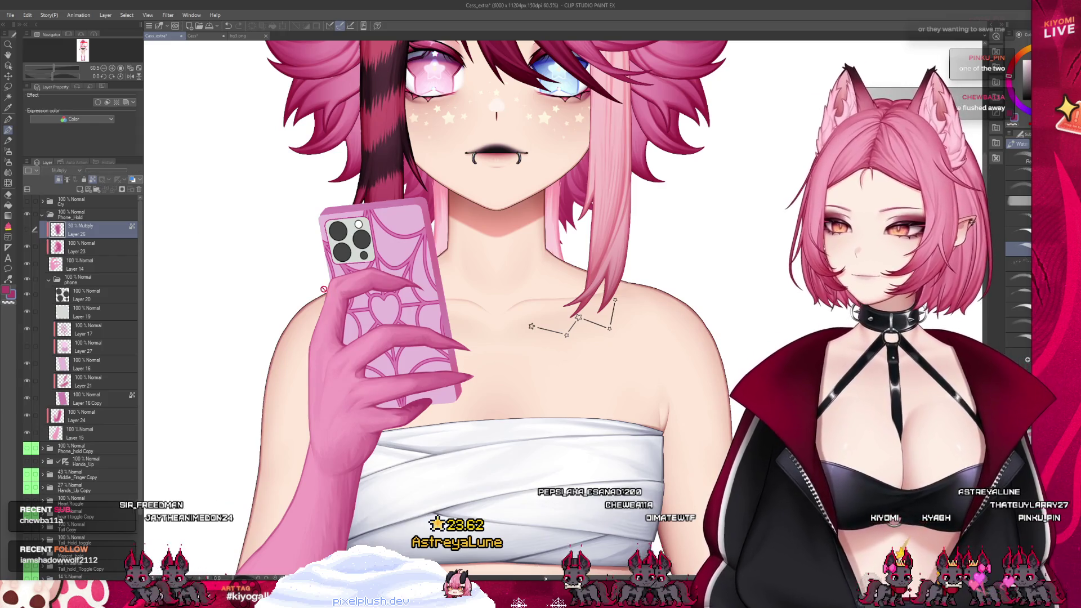
scroll(325, 287, up, 2)
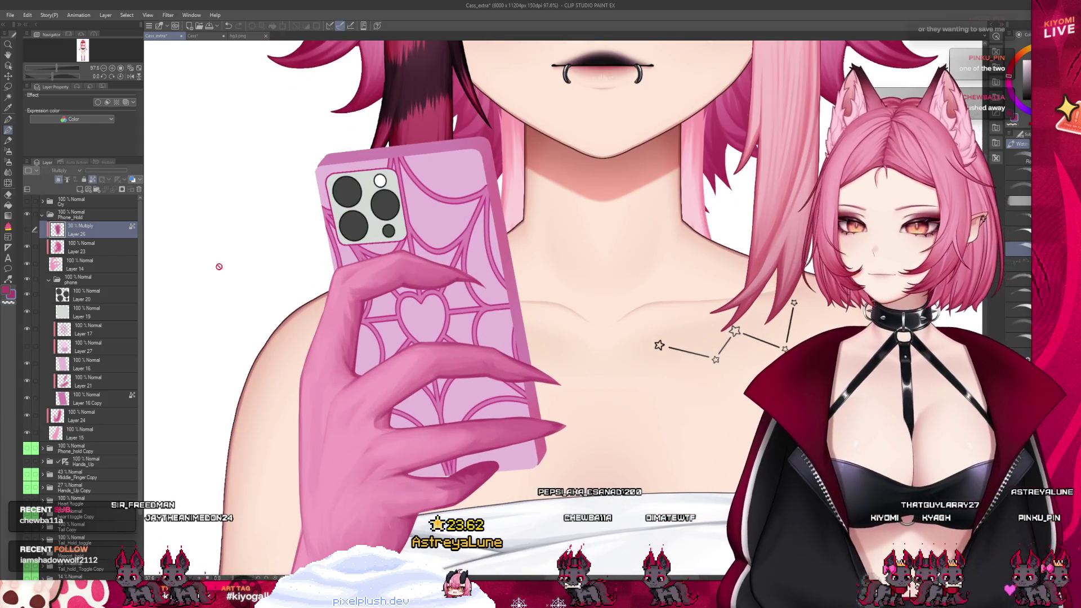
- Shade the clawed hand on Layer 23, then add Layer 14 to the selection and switch to Liquify
click(103, 249)
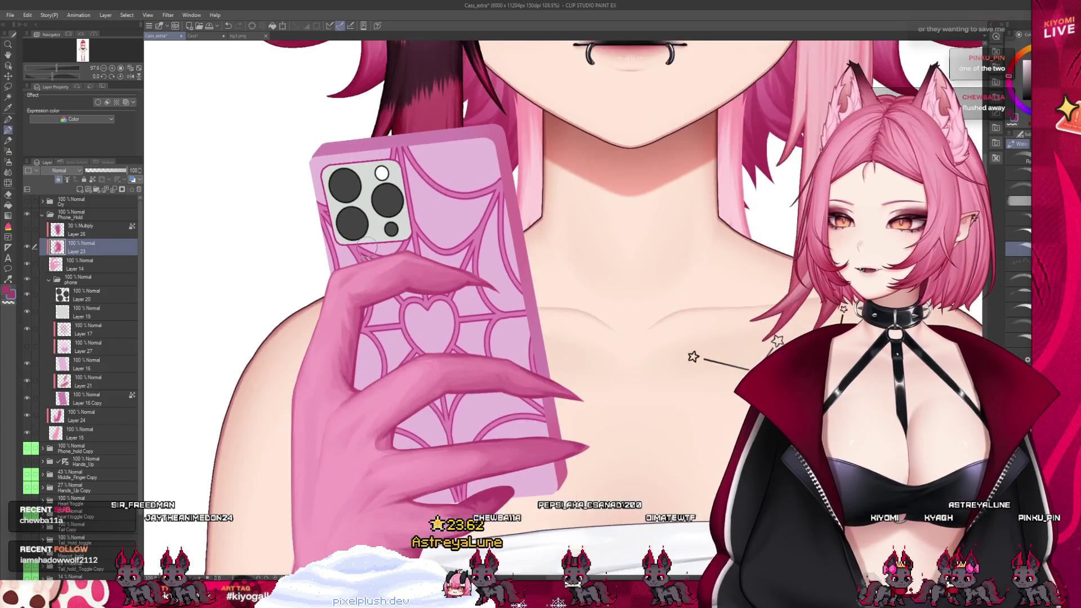
scroll(377, 288, up, 2)
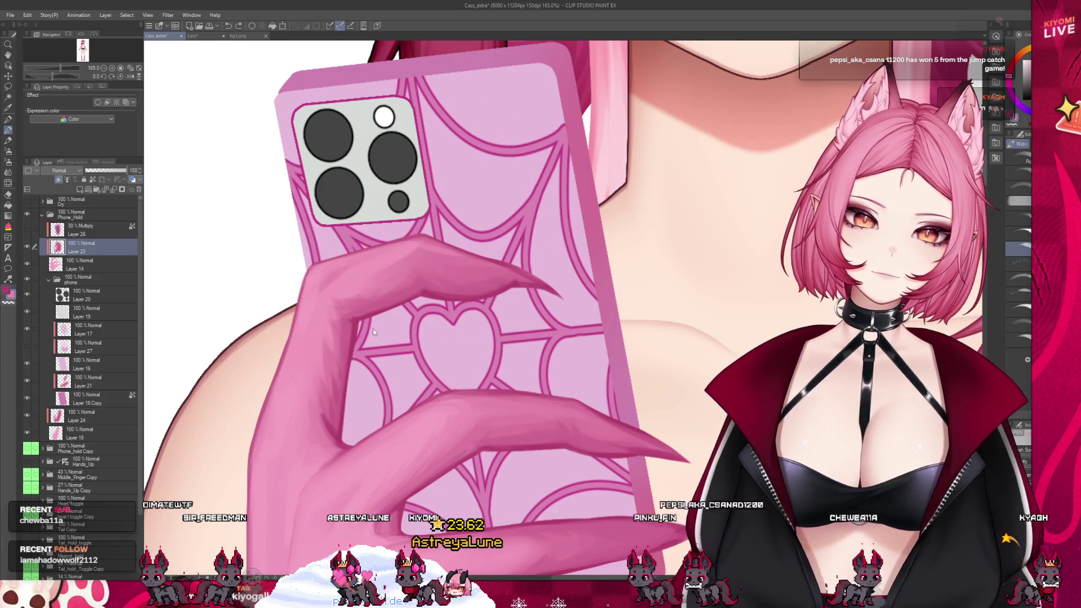
ctrl+click(101, 263)
key(j)
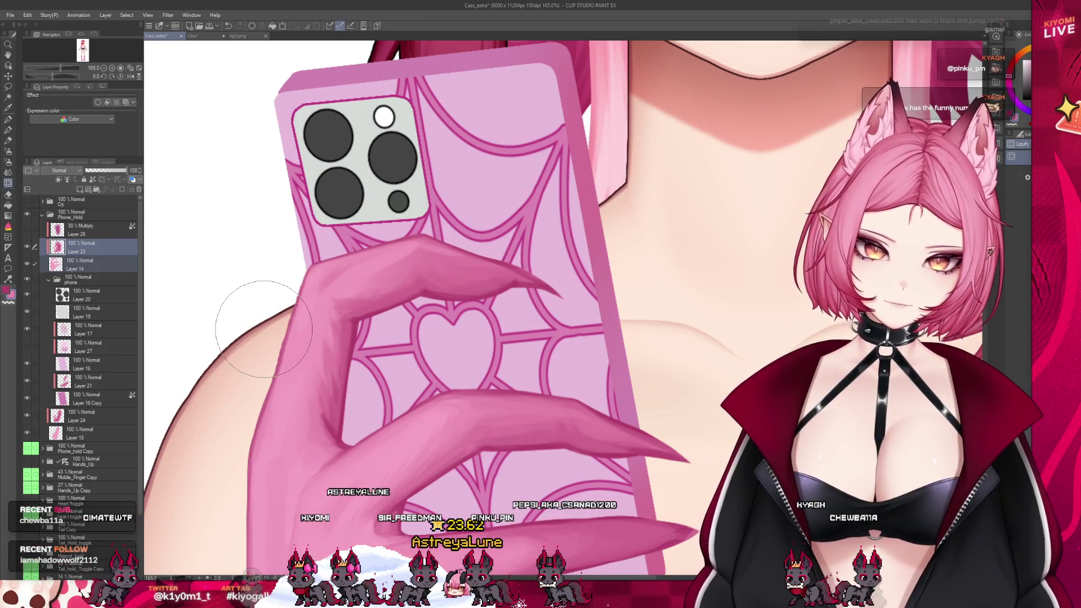
scroll(355, 307, down, 3)
scroll(354, 306, down, 3)
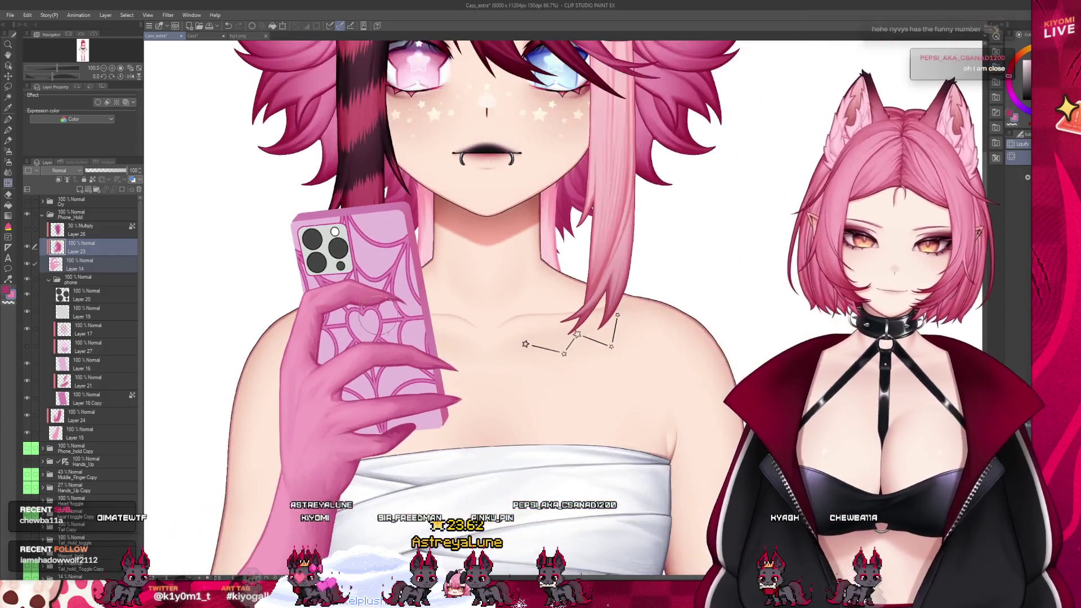
- Zoom out to review the whole character and save Cass_extra with Ctrl+S
scroll(360, 307, down, 3)
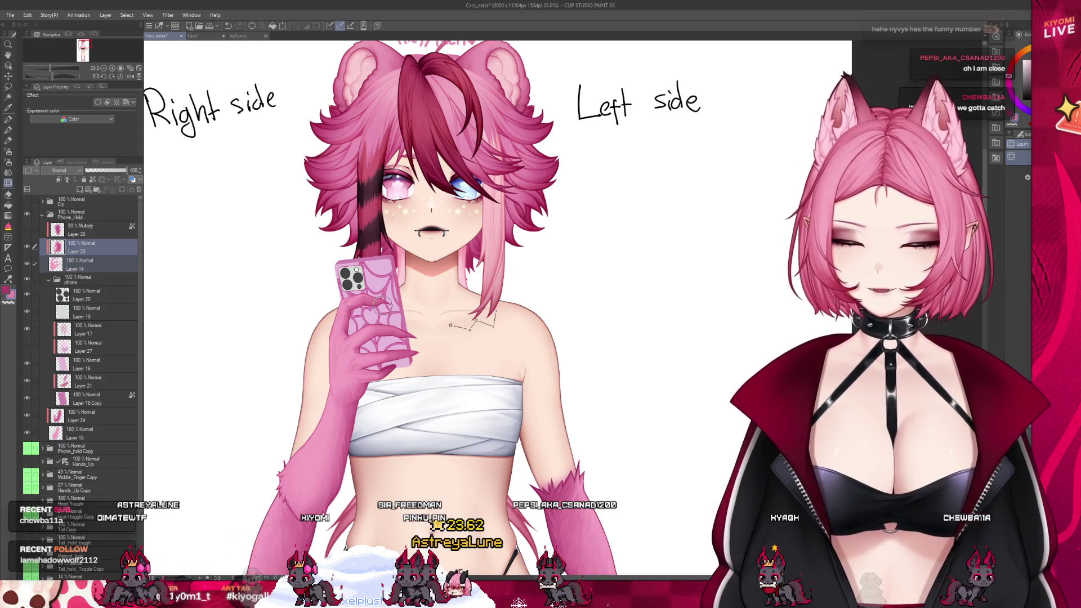
scroll(489, 259, down, 1)
scroll(473, 293, up, 2)
scroll(451, 326, up, 2)
scroll(421, 363, up, 1)
key(ctrl+s)
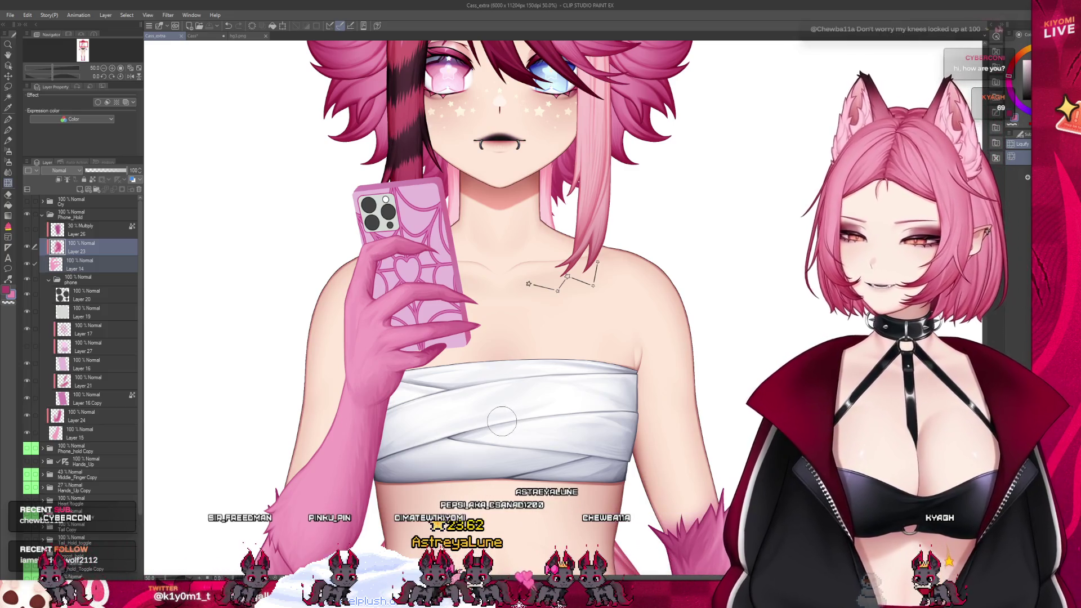
scroll(501, 420, down, 3)
scroll(475, 317, up, 2)
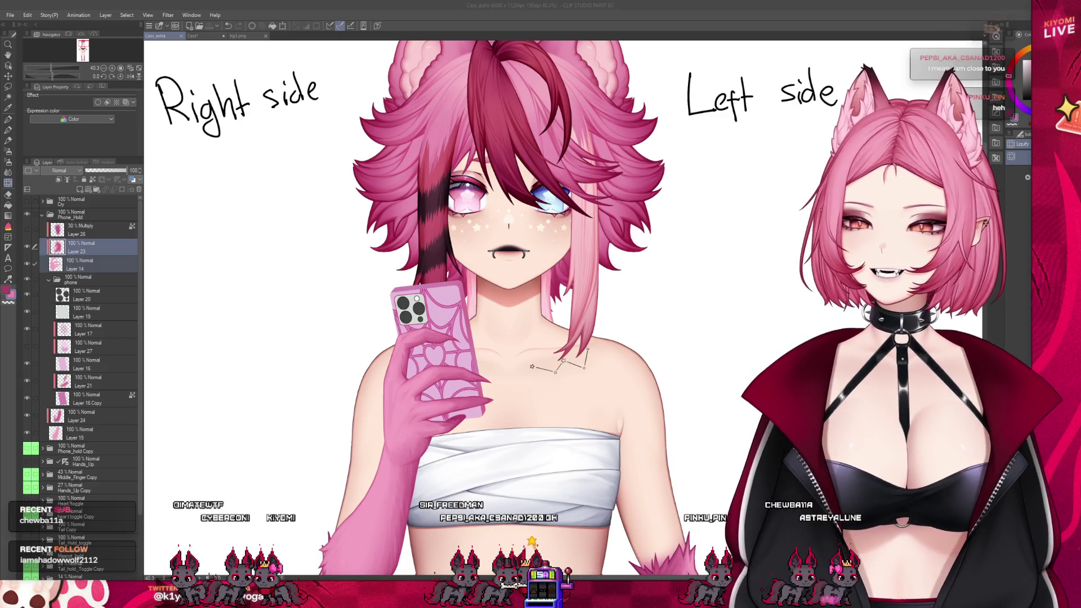
scroll(437, 319, up, 2)
scroll(437, 319, up, 3)
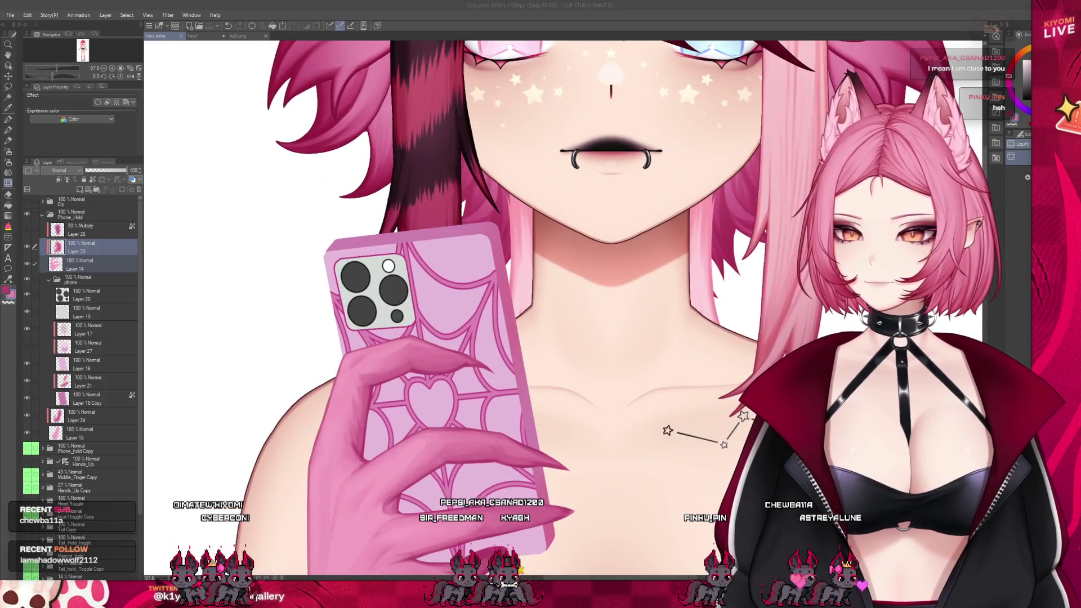
- Shade the clawed thumb and fingers on Layer 23, resizing the brush between thumb and finger strokes
click(76, 243)
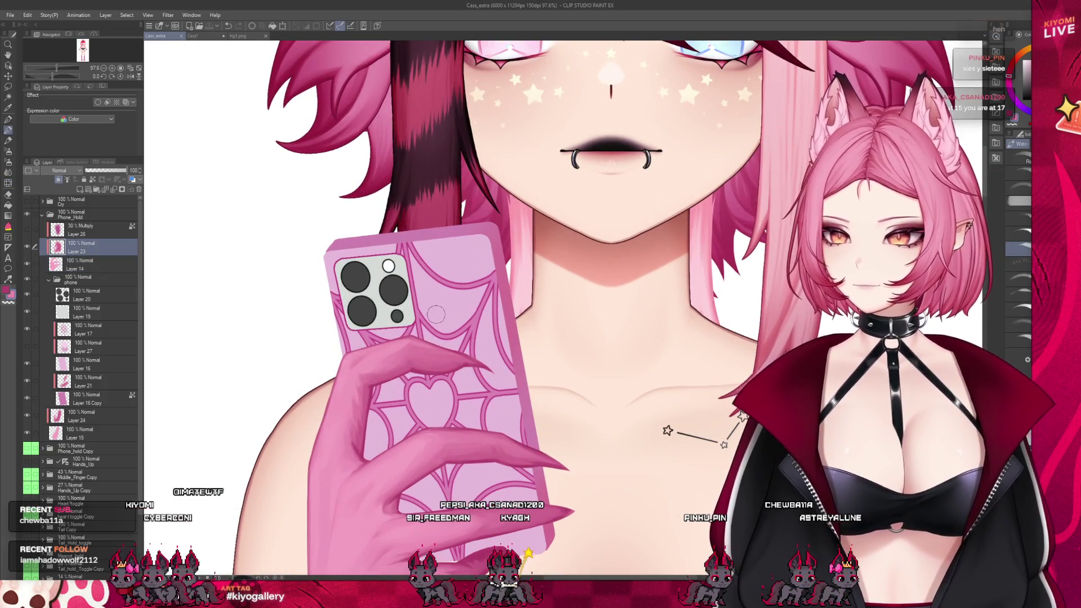
scroll(436, 315, up, 2)
scroll(394, 349, up, 2)
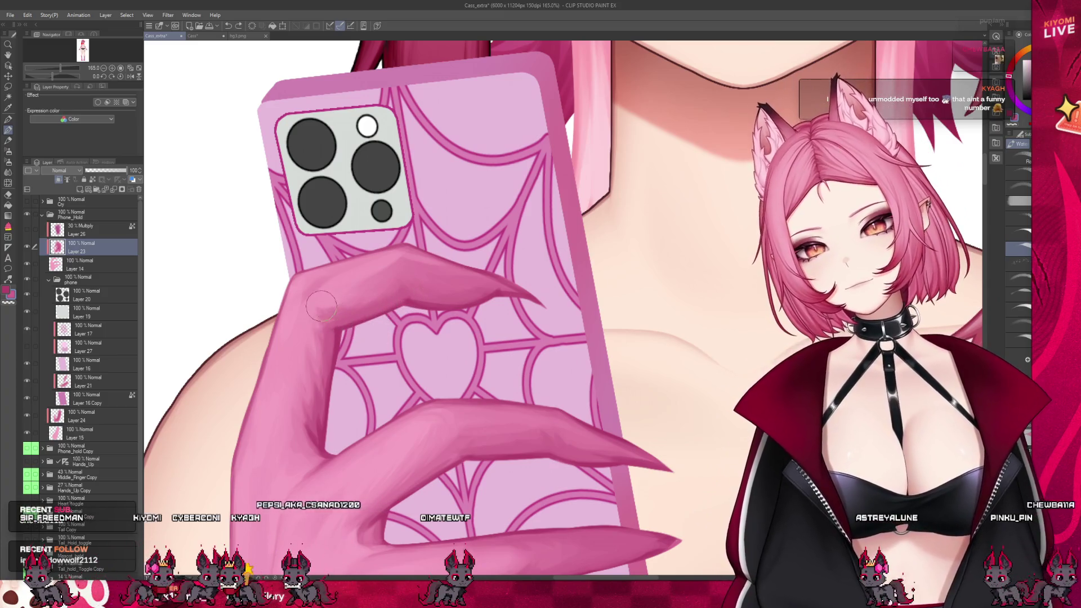
key(bracketright)
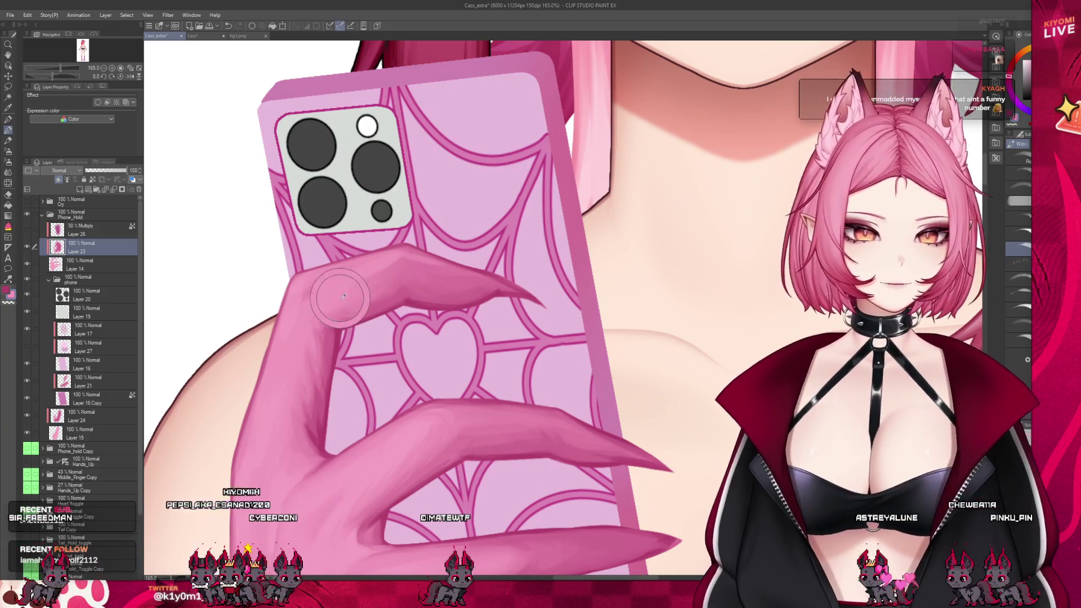
key(bracketleft)
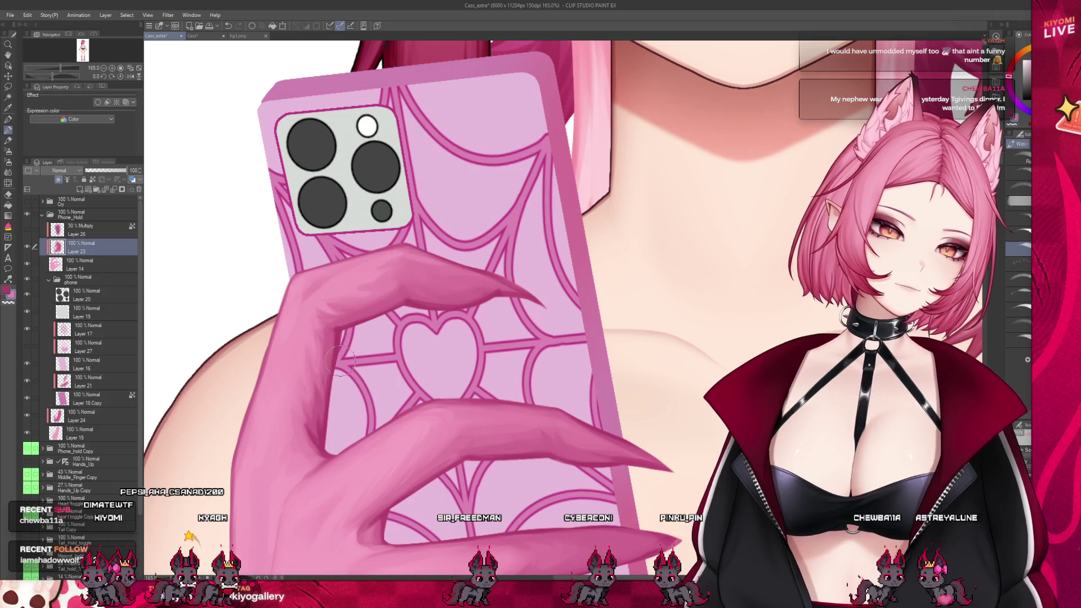
scroll(395, 405, down, 1)
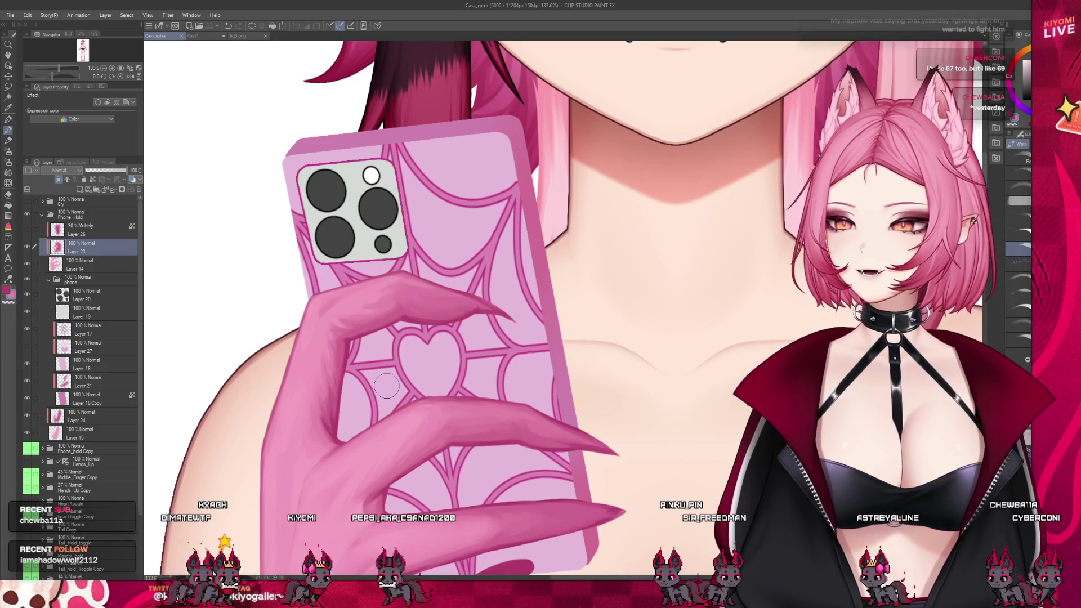
key(bracketright)
key(bracketright)
key(bracketright)
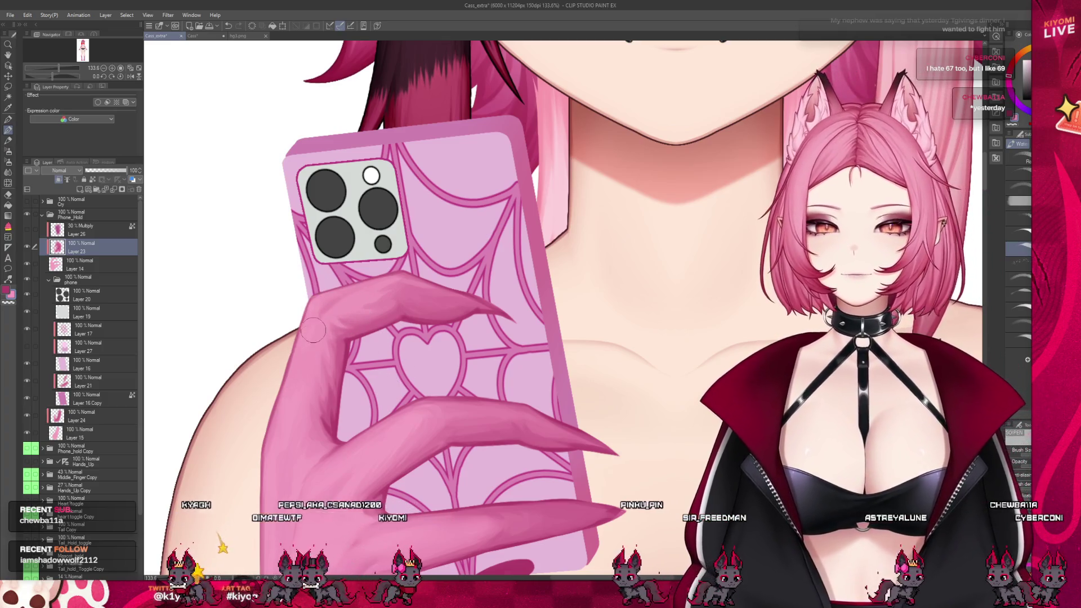
key(bracketleft)
key(bracketleft)
key(bracketleft)
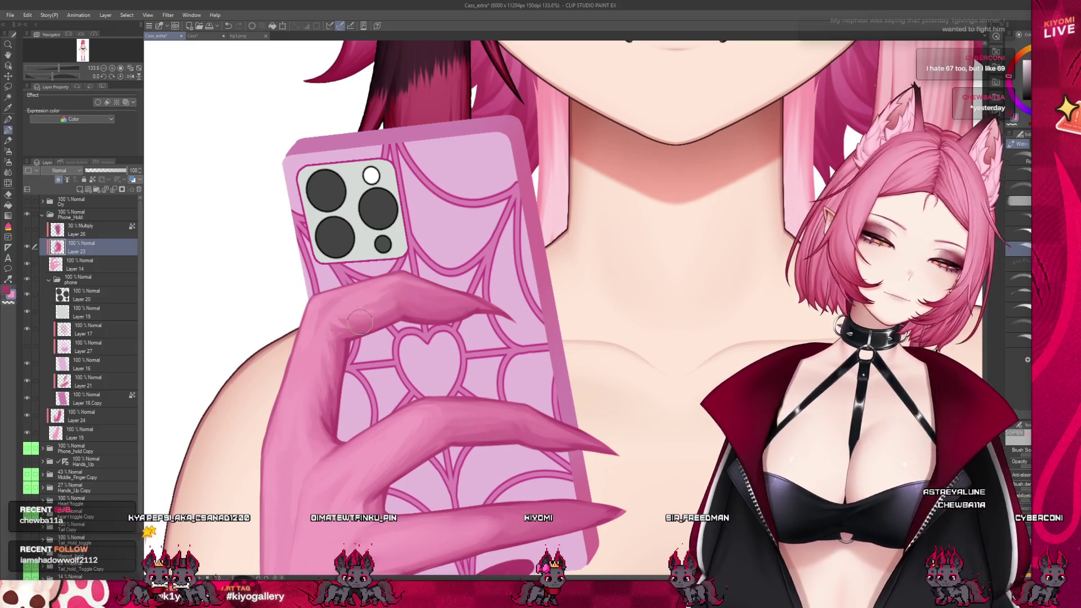
scroll(360, 323, down, 2)
scroll(359, 322, down, 2)
scroll(359, 322, down, 1)
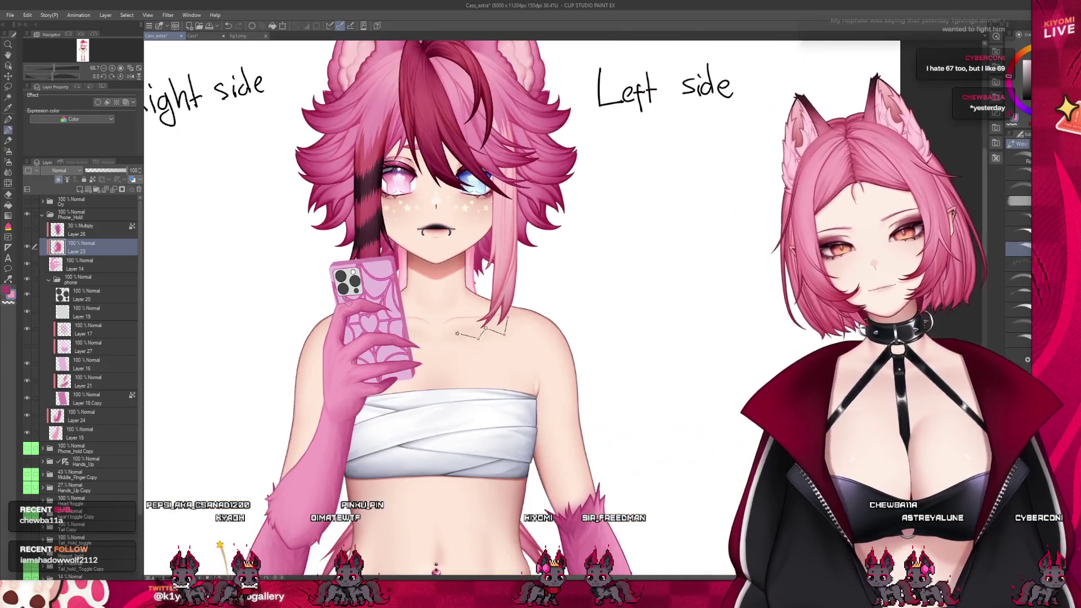
scroll(348, 302, down, 1)
scroll(355, 321, up, 1)
scroll(363, 338, up, 1)
scroll(372, 359, up, 1)
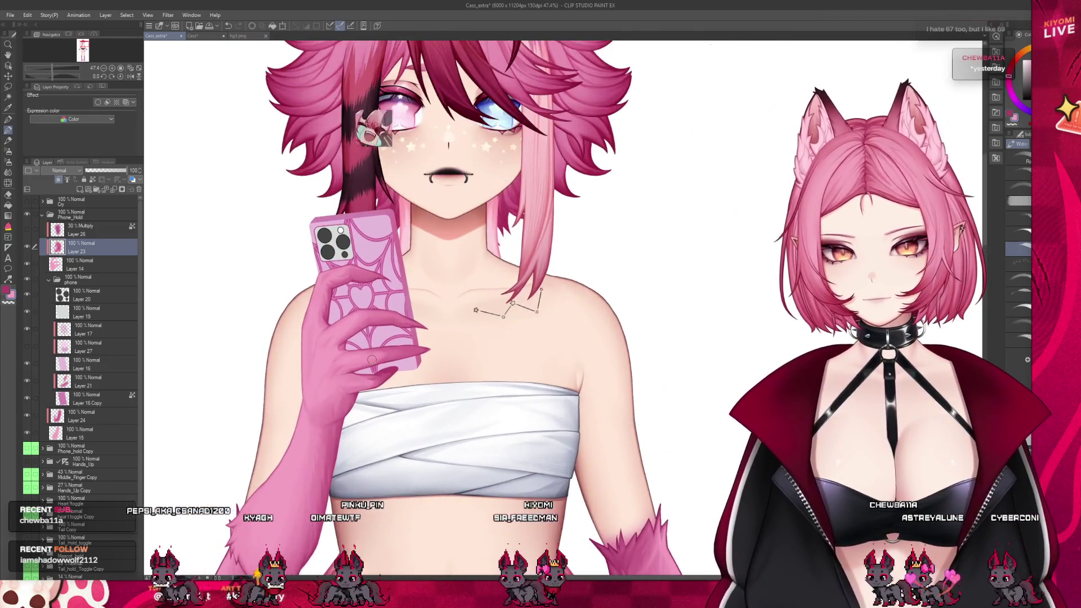
scroll(372, 360, up, 1)
scroll(372, 359, up, 1)
scroll(372, 359, up, 1)
scroll(372, 360, up, 1)
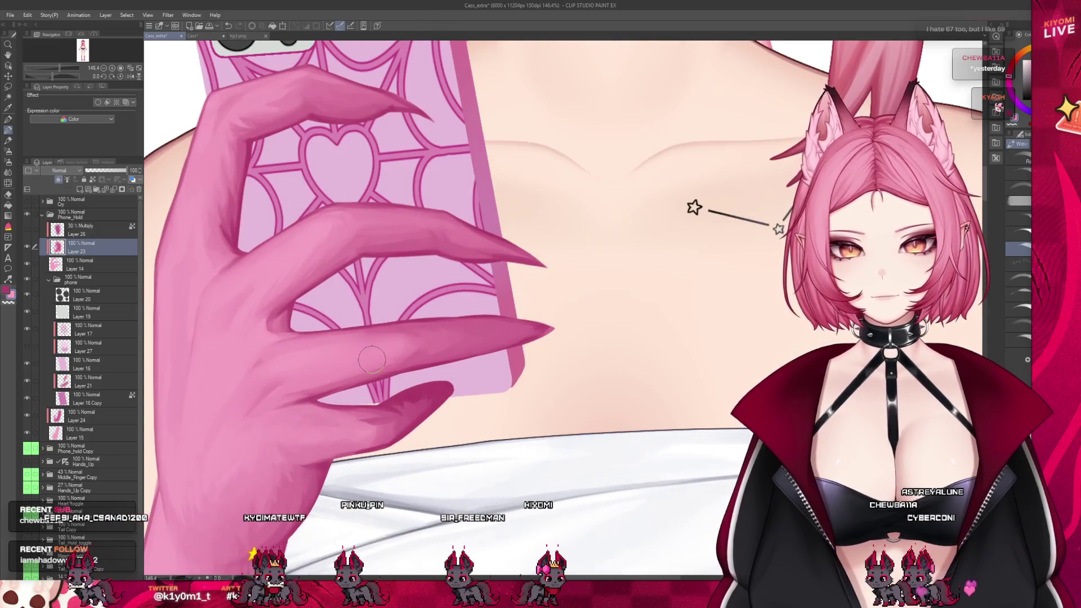
- Add a new raster layer above Layer 23 and bring up the Cass reference document
key(j)
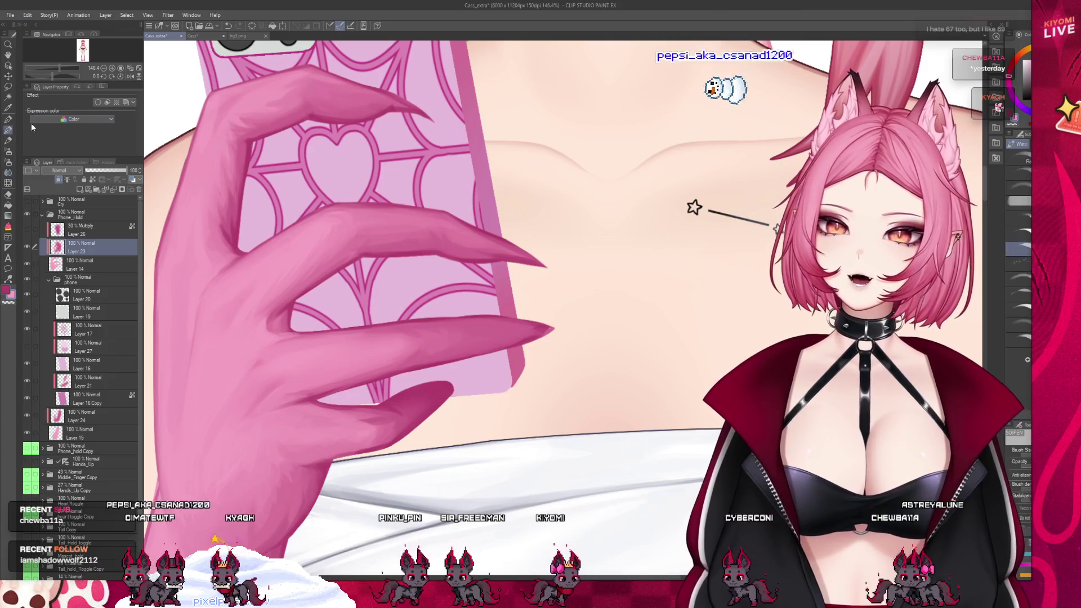
key(b)
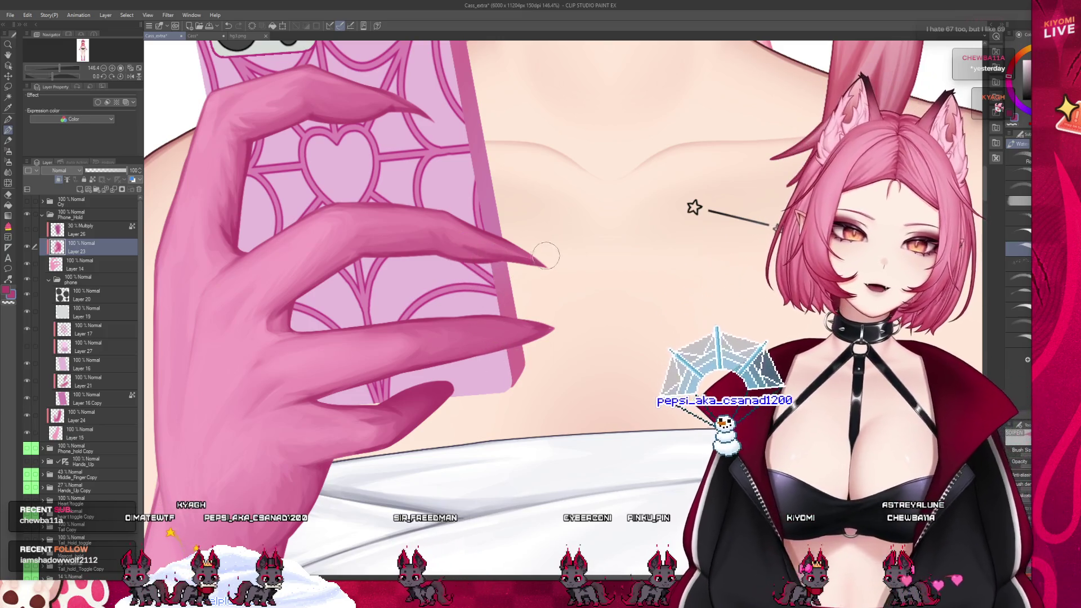
click(76, 229)
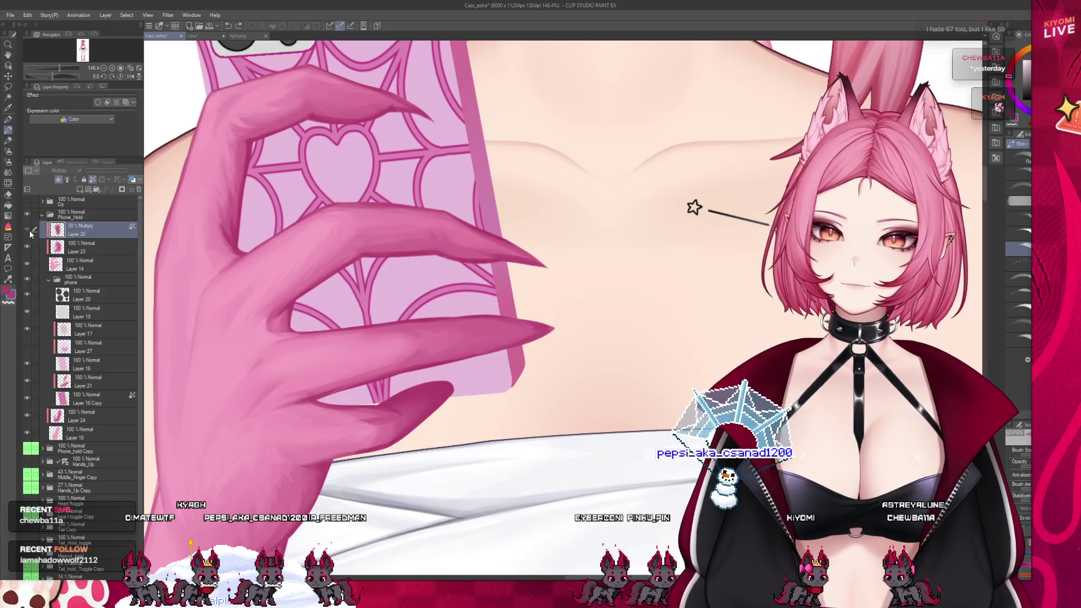
click(76, 245)
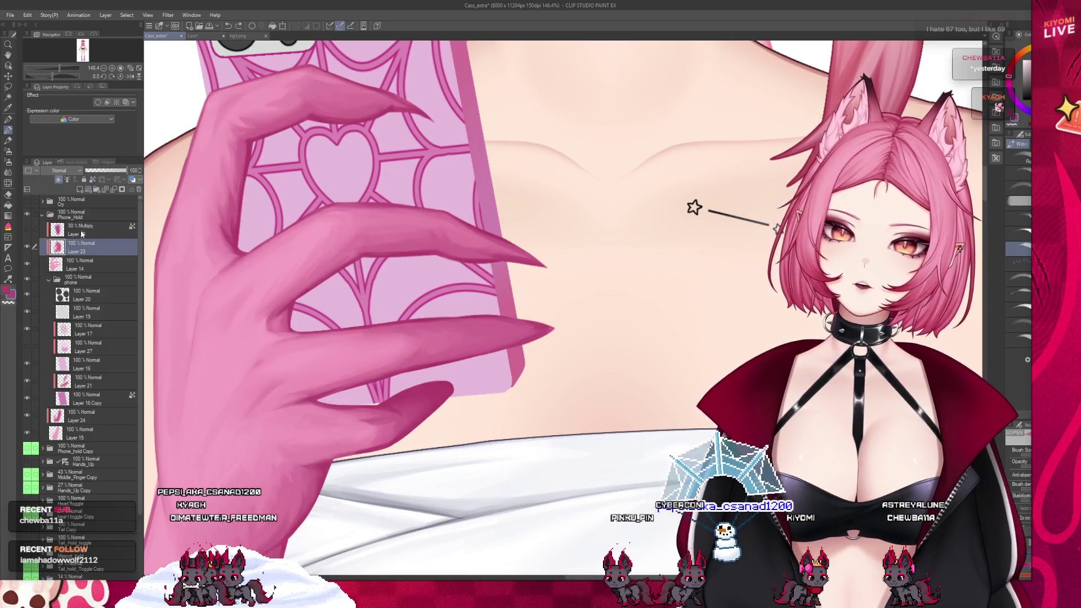
click(69, 179)
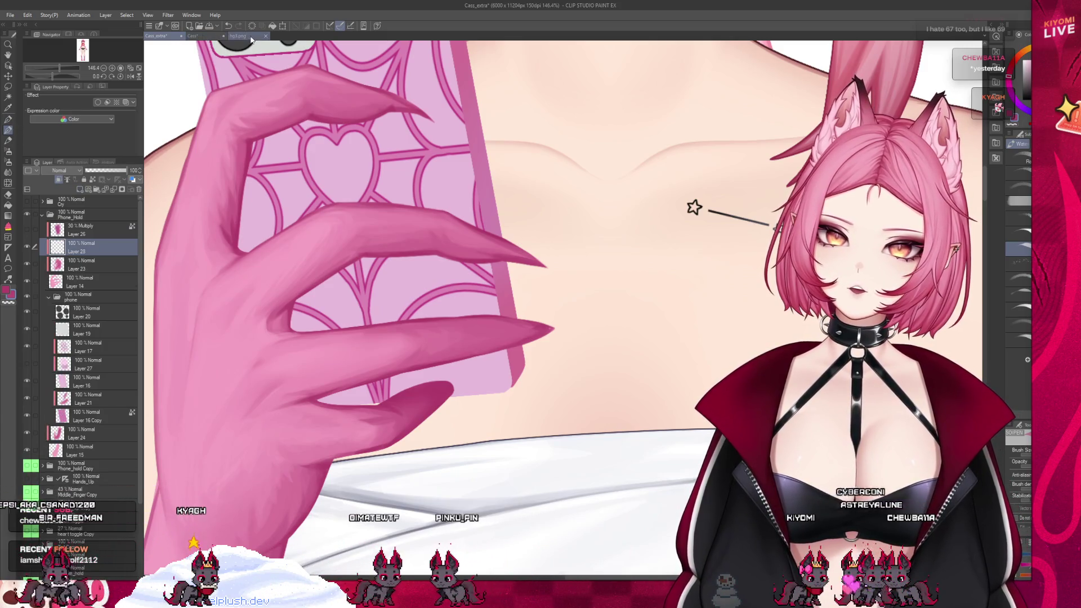
click(194, 36)
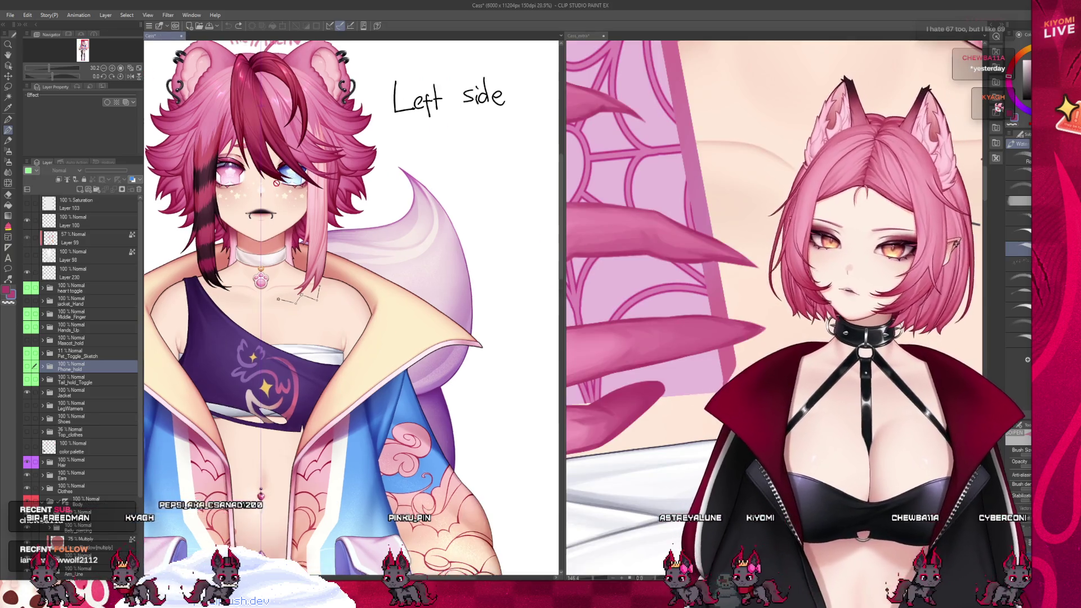
- Zoom the Cass canvas onto its clawed hand and widen the Cass_extra pane beside it
scroll(407, 409, down, 3)
scroll(407, 410, up, 2)
scroll(407, 409, up, 2)
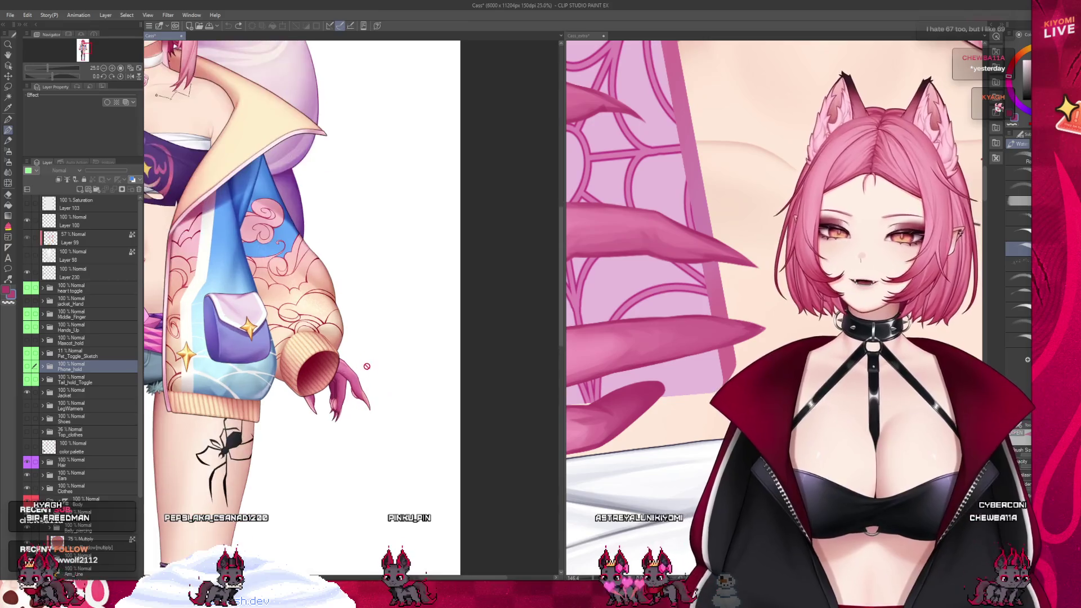
scroll(366, 395, up, 2)
scroll(321, 396, up, 2)
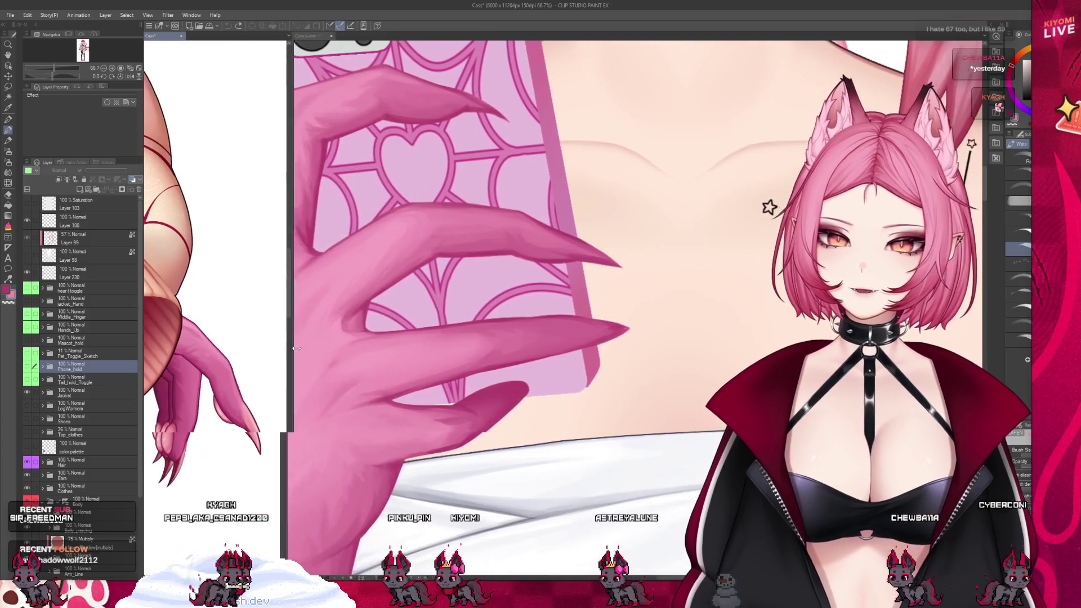
drag(563, 364, 309, 363)
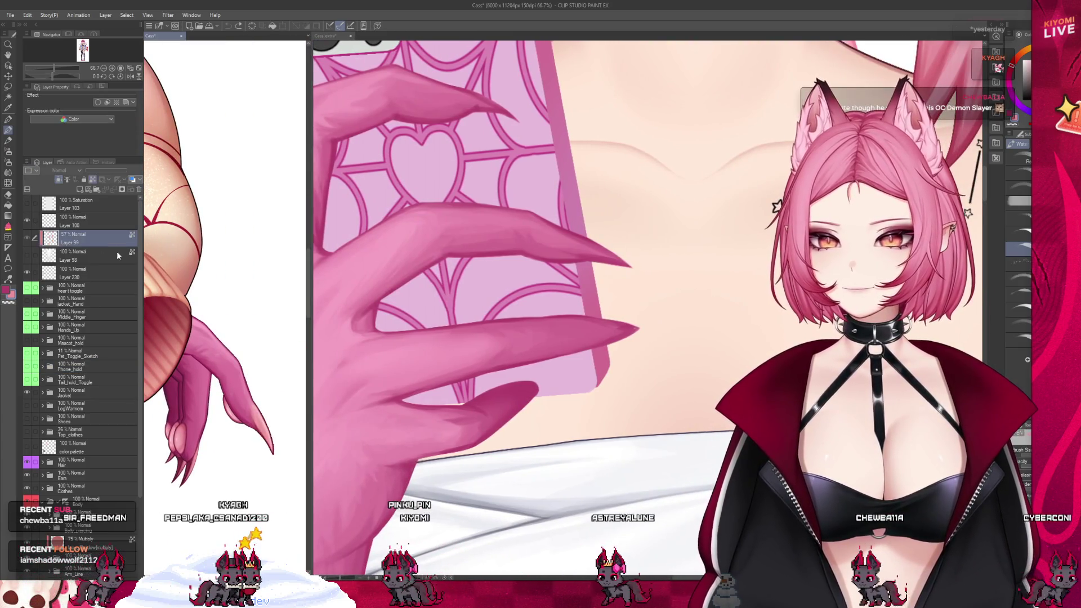
- Paint pale pink highlights on the nail tips in Cass_extra, discarding the lighter pink streak
click(778, 207)
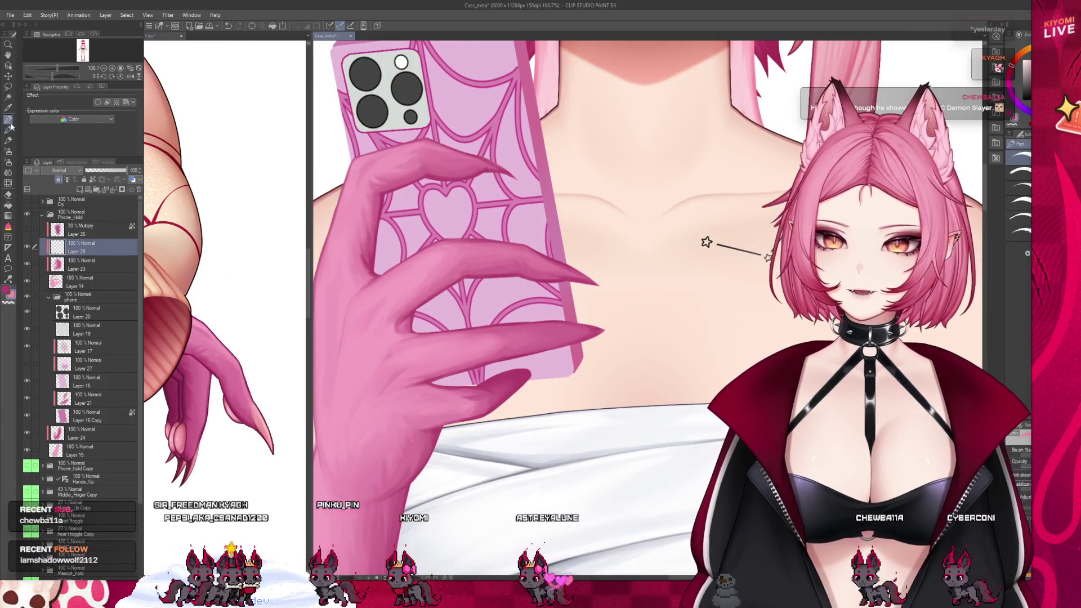
scroll(443, 354, up, 2)
drag(635, 317, 636, 331)
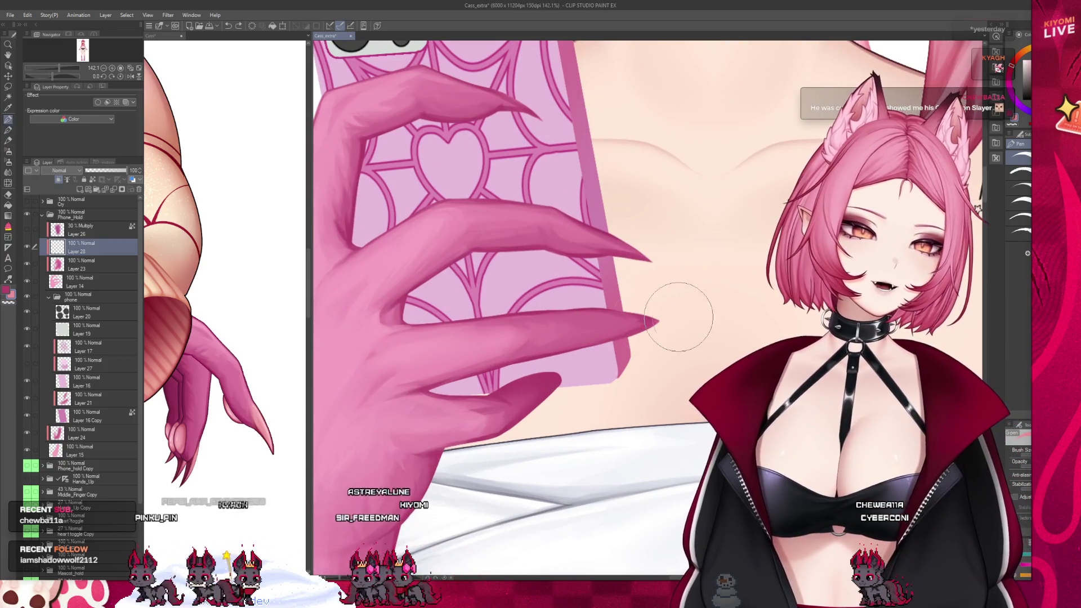
key(ctrl+y)
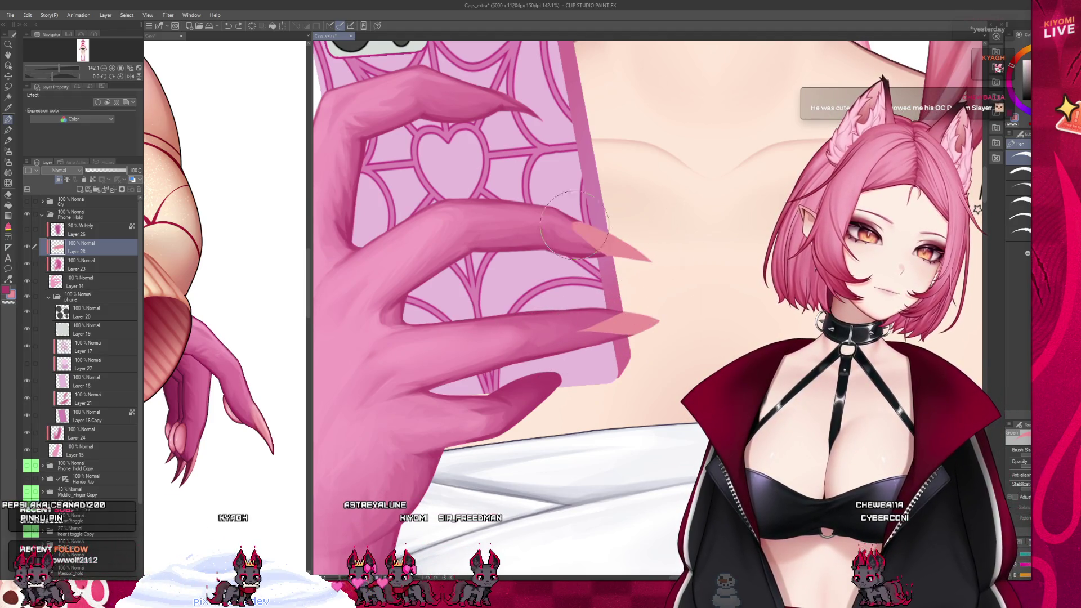
key(ctrl+z)
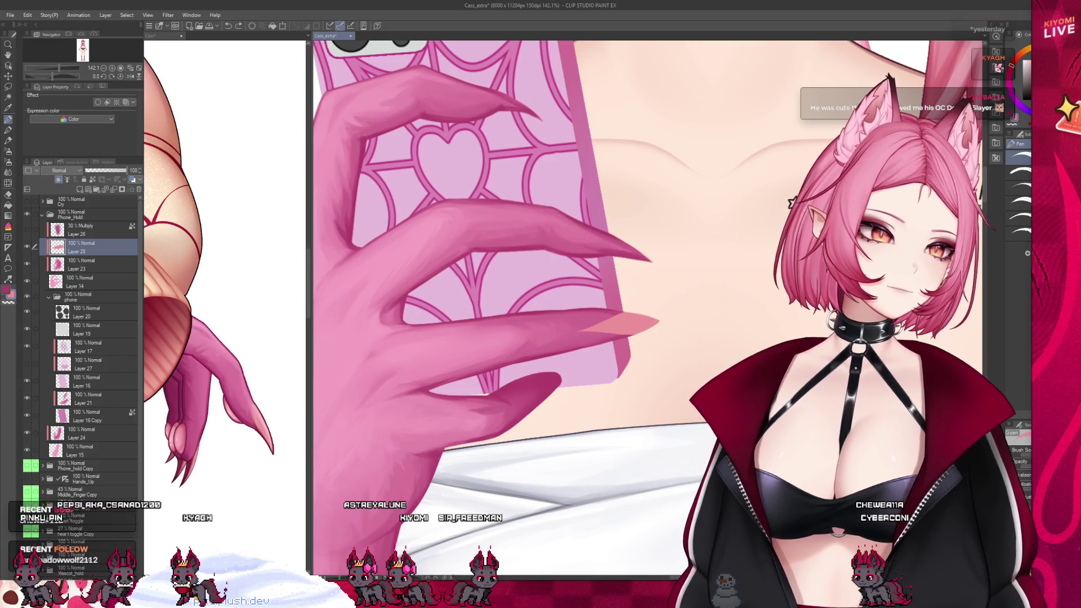
key(ctrl+y)
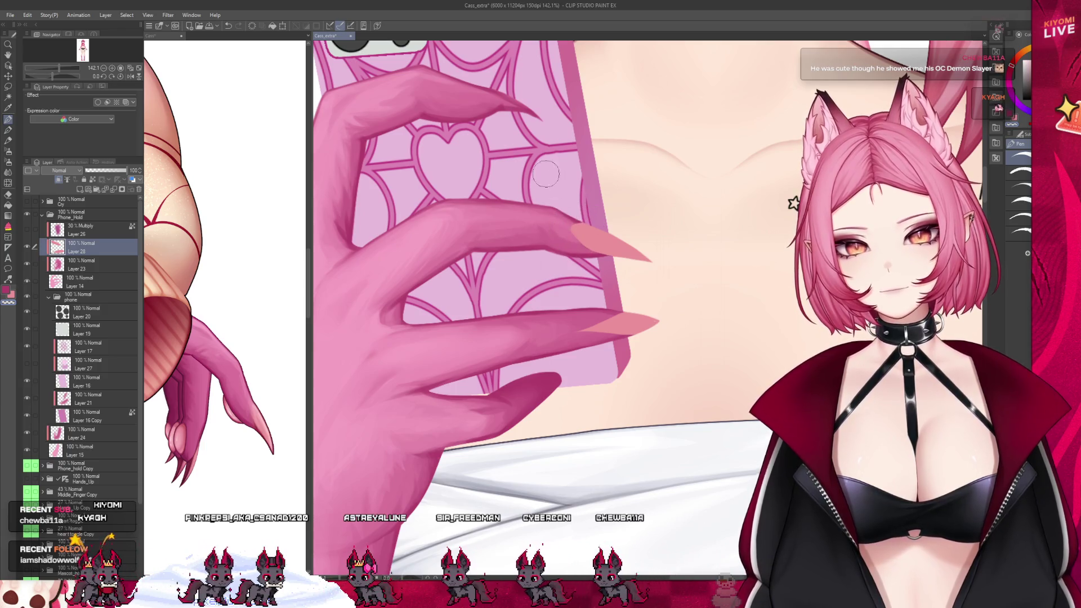
drag(479, 89, 532, 114)
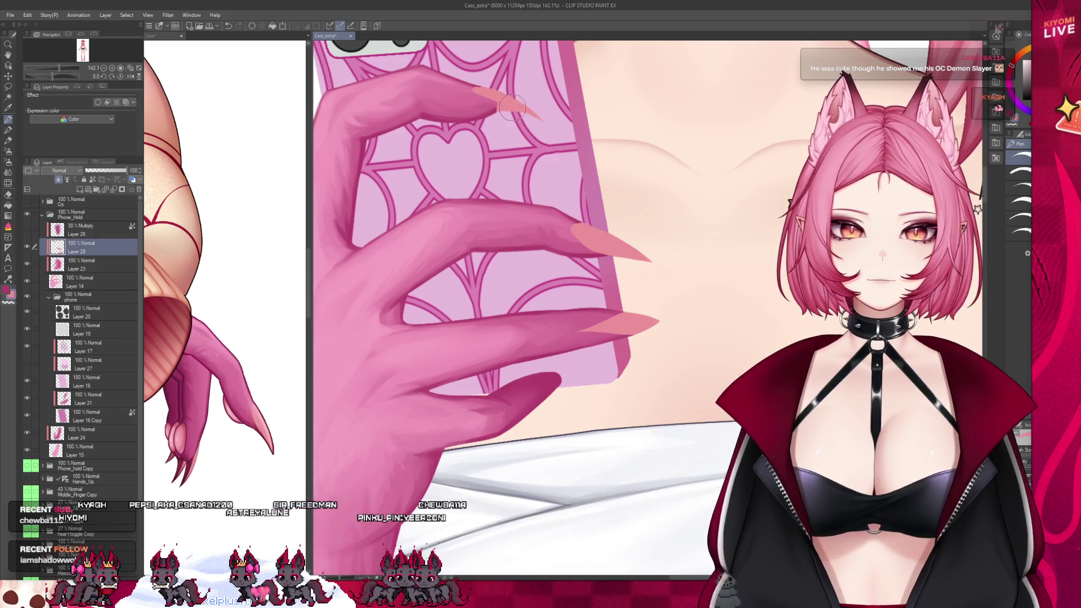
key(ctrl+z)
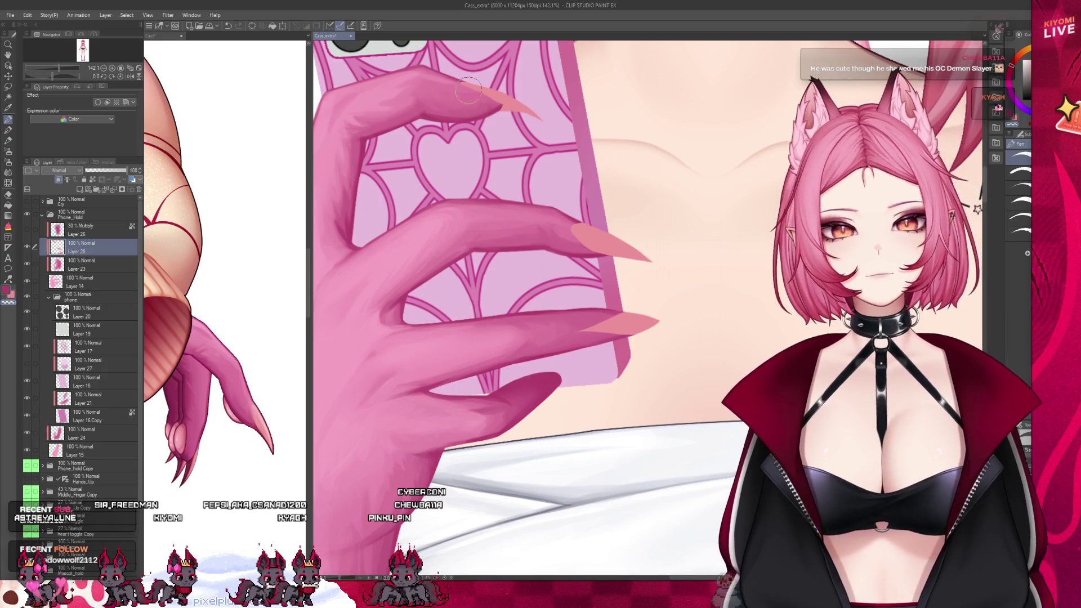
scroll(580, 291, down, 5)
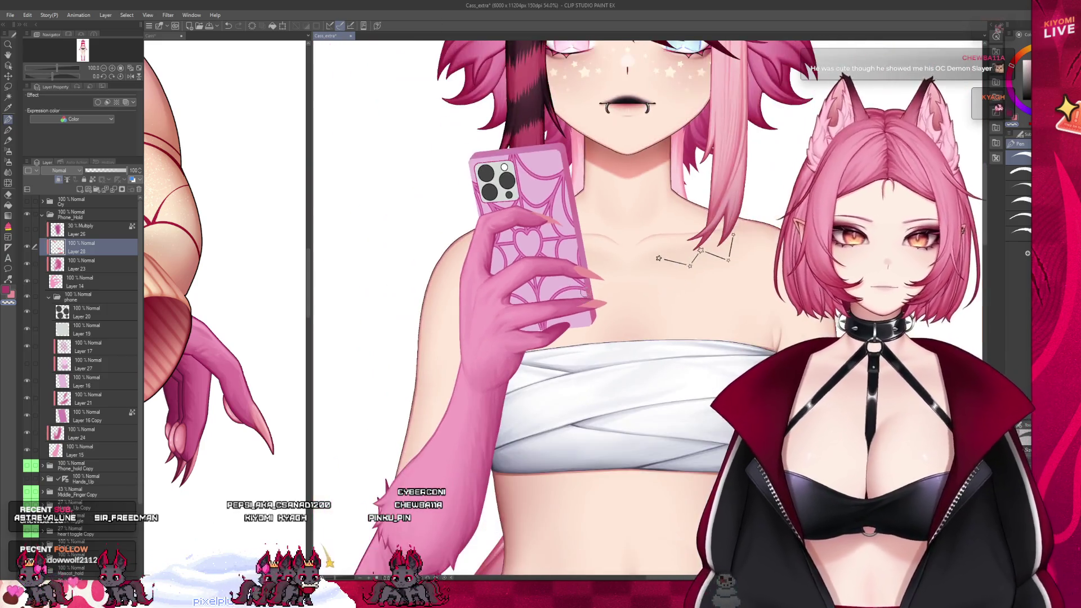
scroll(647, 292, up, 1)
scroll(635, 308, up, 1)
scroll(624, 325, up, 1)
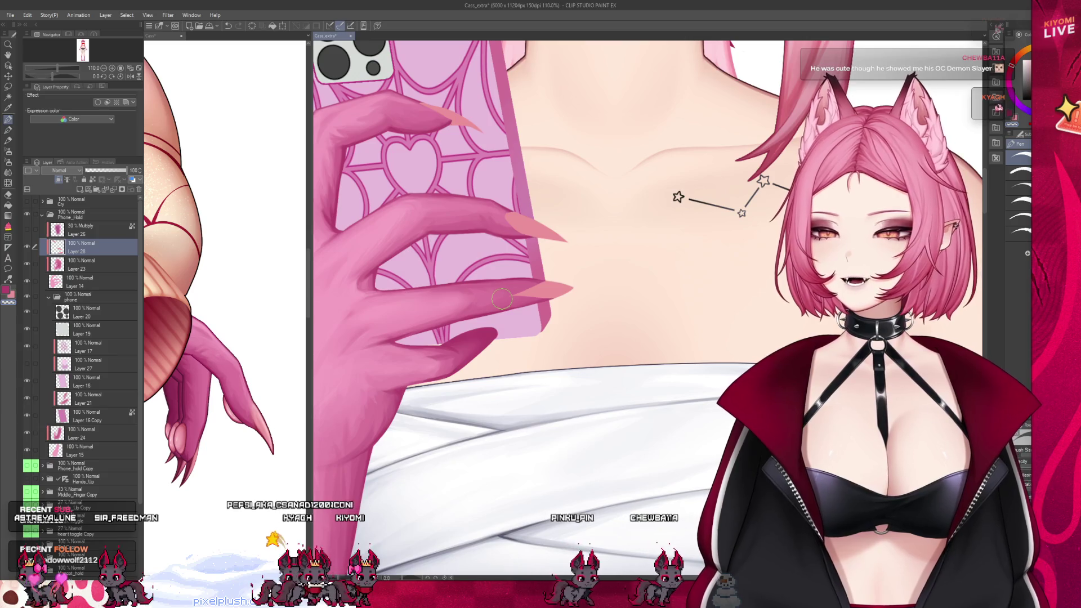
scroll(502, 299, up, 2)
scroll(501, 297, up, 3)
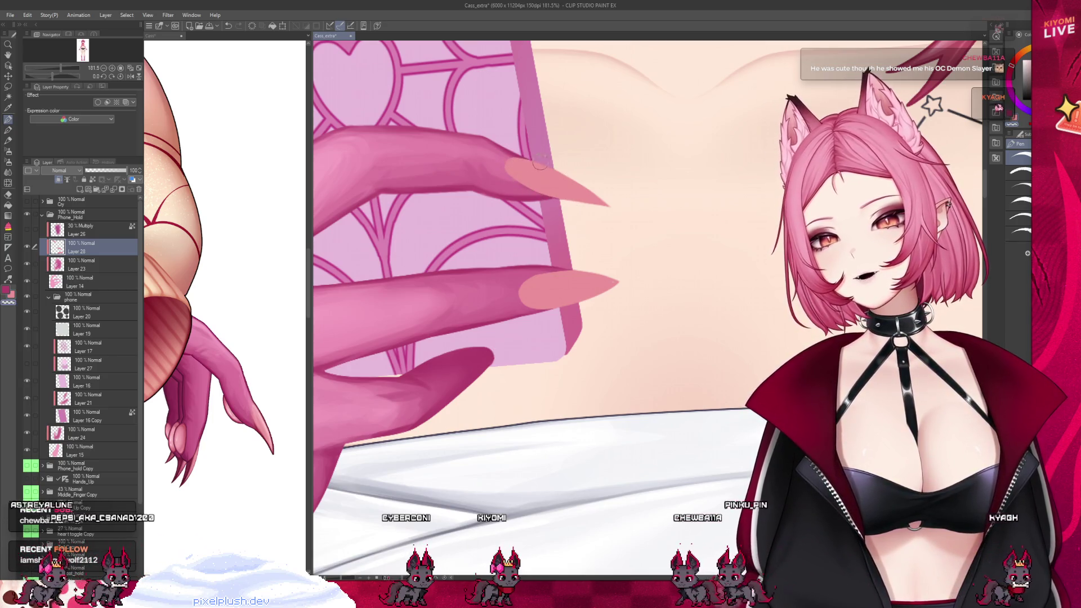
- Check the full figure, zoom back onto the hand, and collapse the Cass reference pane
scroll(539, 162, down, 3)
scroll(546, 220, down, 3)
scroll(555, 279, down, 3)
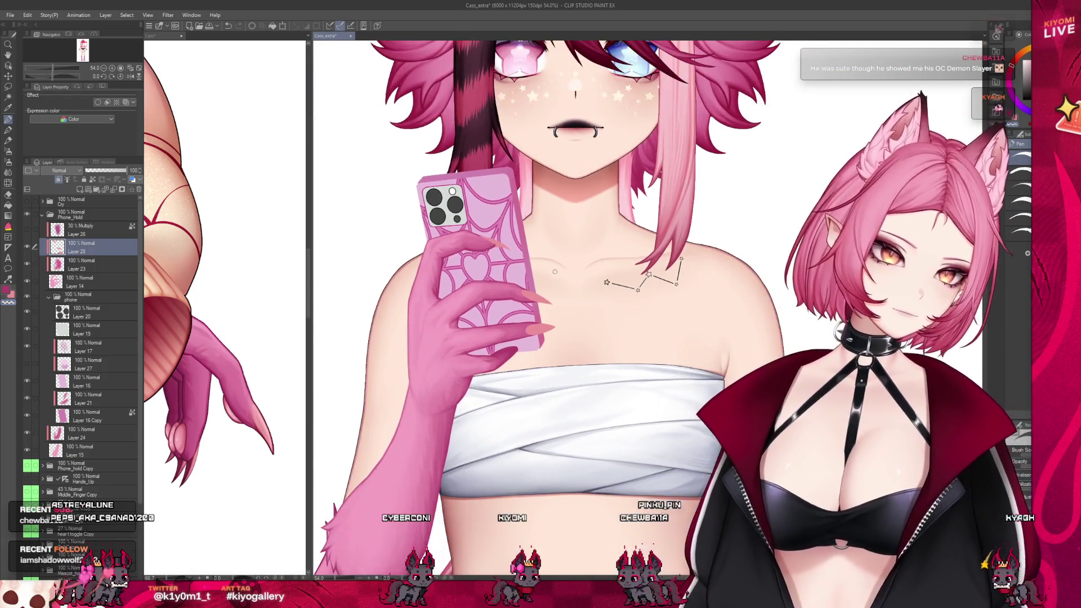
scroll(555, 279, down, 2)
scroll(529, 262, down, 2)
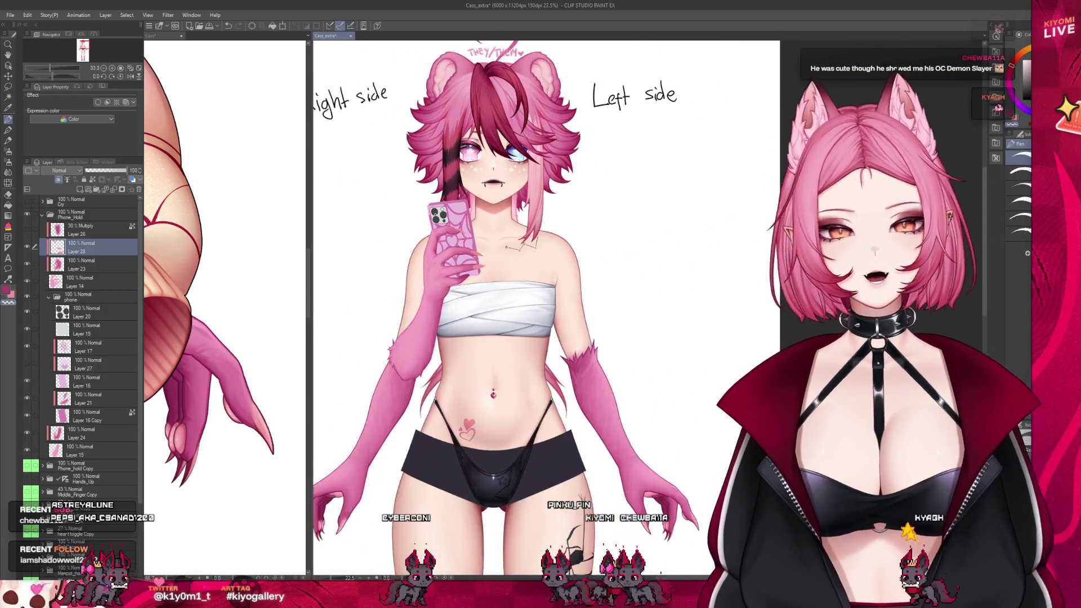
scroll(434, 213, up, 1)
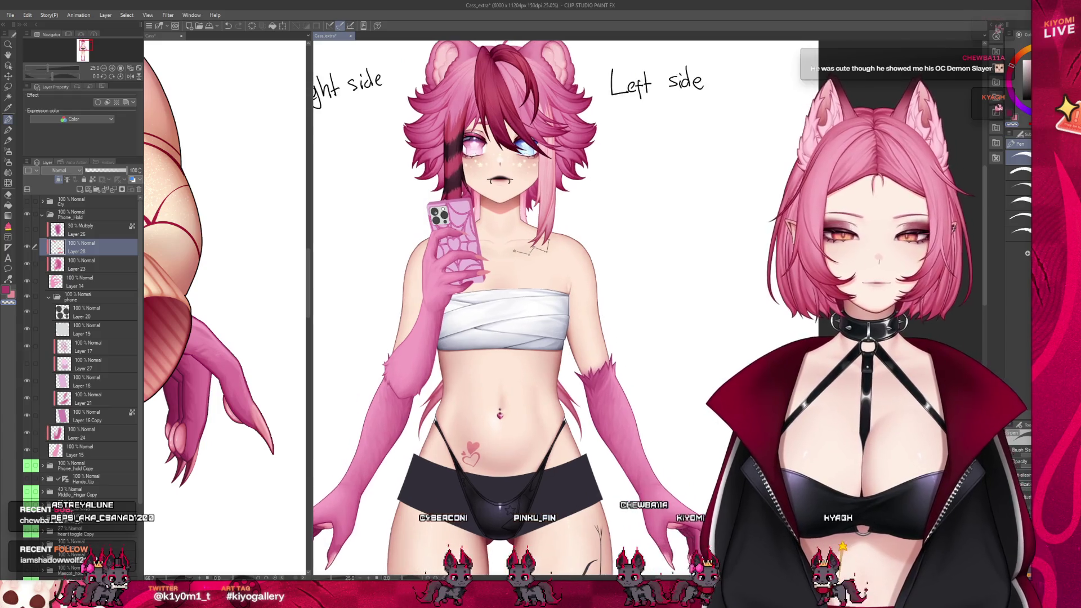
scroll(435, 213, up, 2)
scroll(433, 245, down, 2)
scroll(432, 245, down, 1)
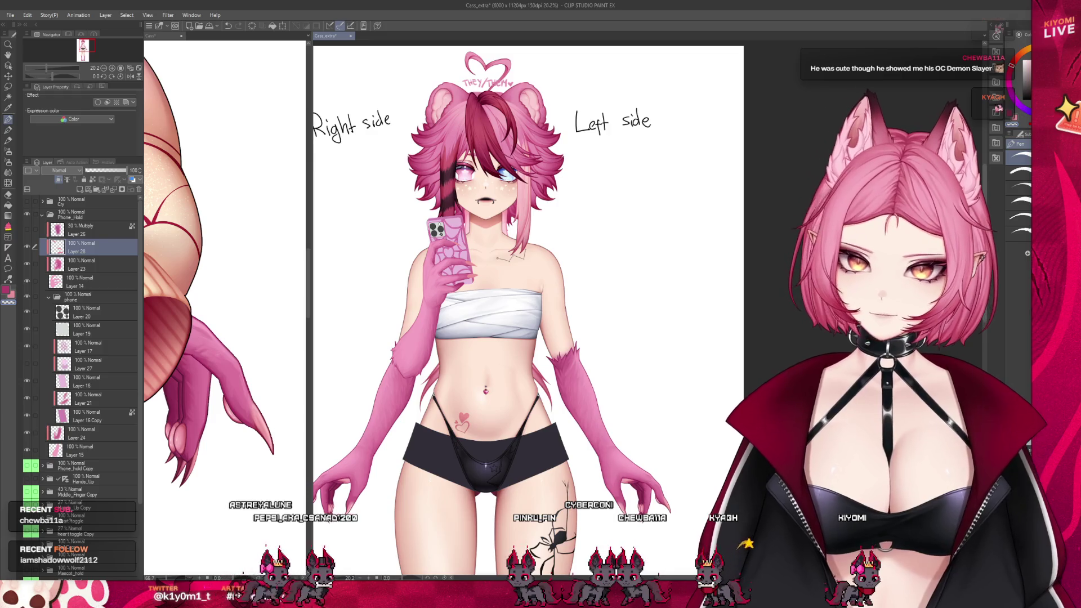
scroll(532, 237, up, 1)
scroll(531, 237, up, 2)
scroll(478, 248, up, 1)
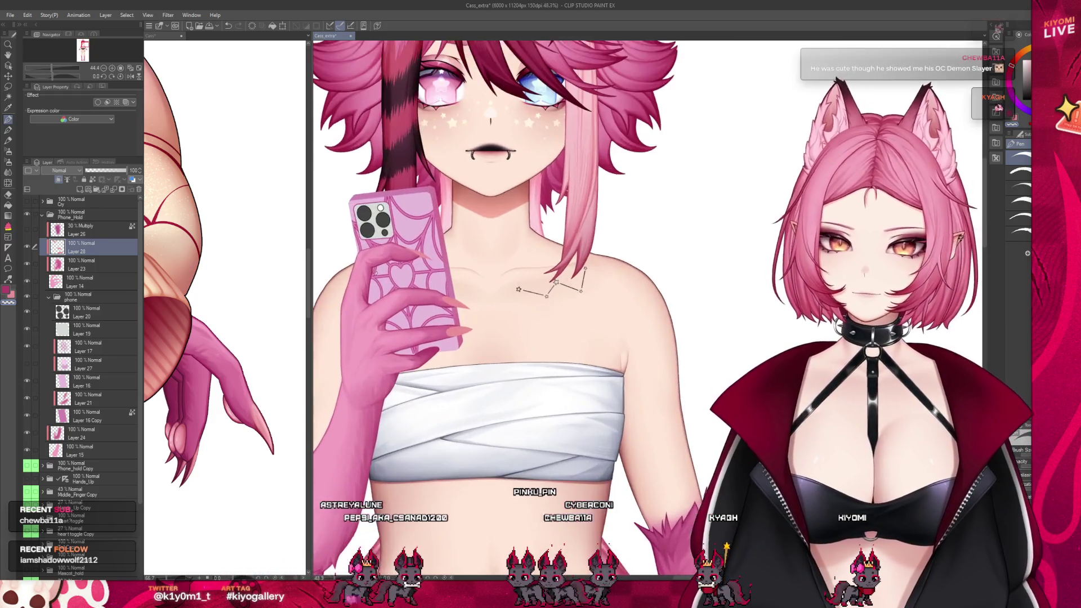
scroll(428, 259, up, 1)
scroll(377, 271, up, 1)
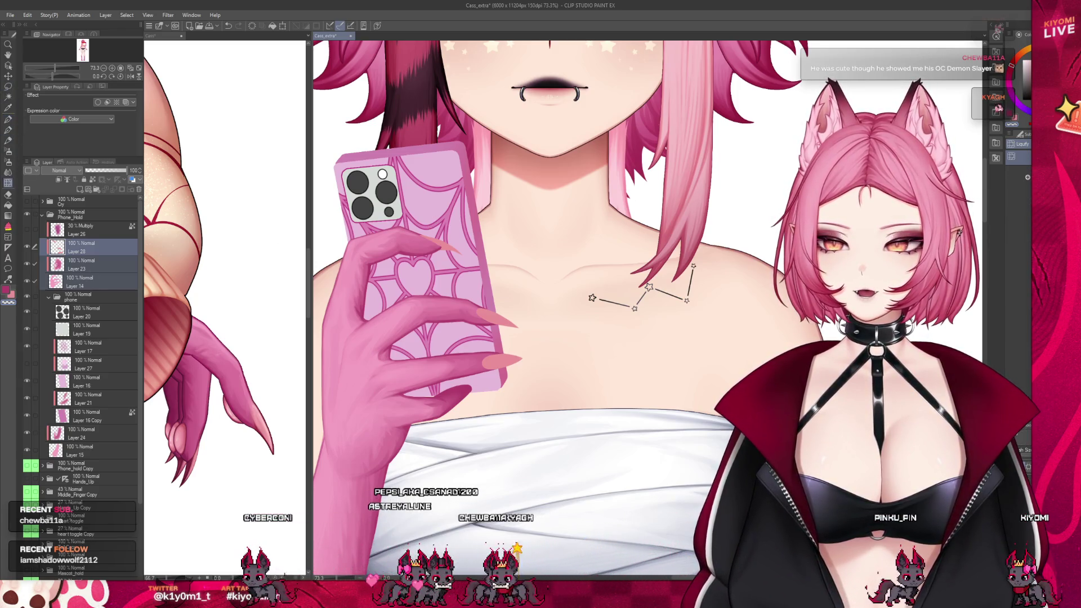
scroll(540, 216, down, 1)
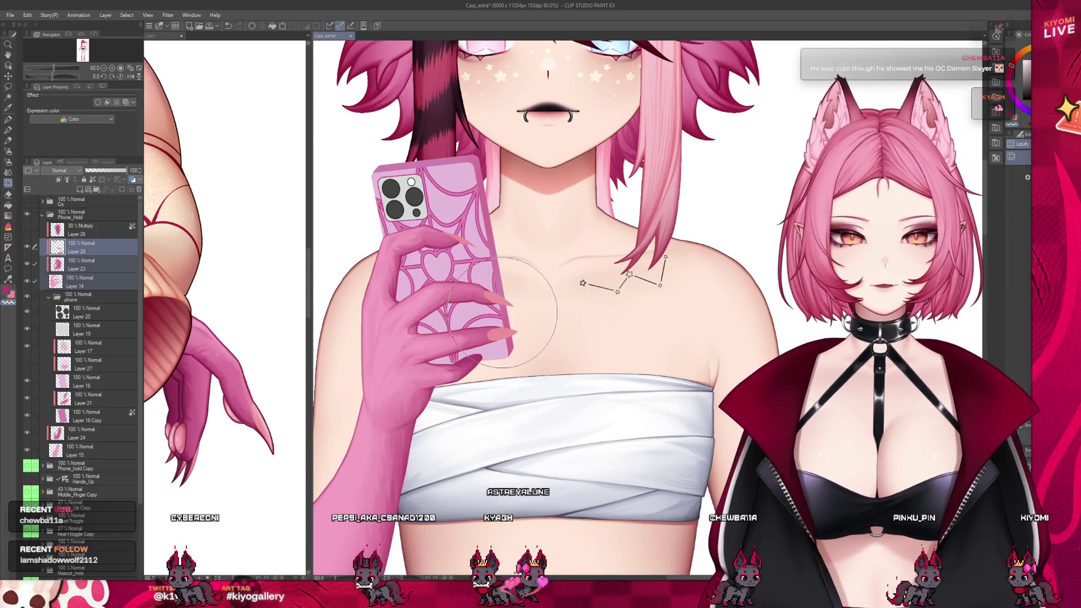
scroll(507, 237, down, 1)
scroll(521, 220, down, 1)
scroll(521, 219, up, 1)
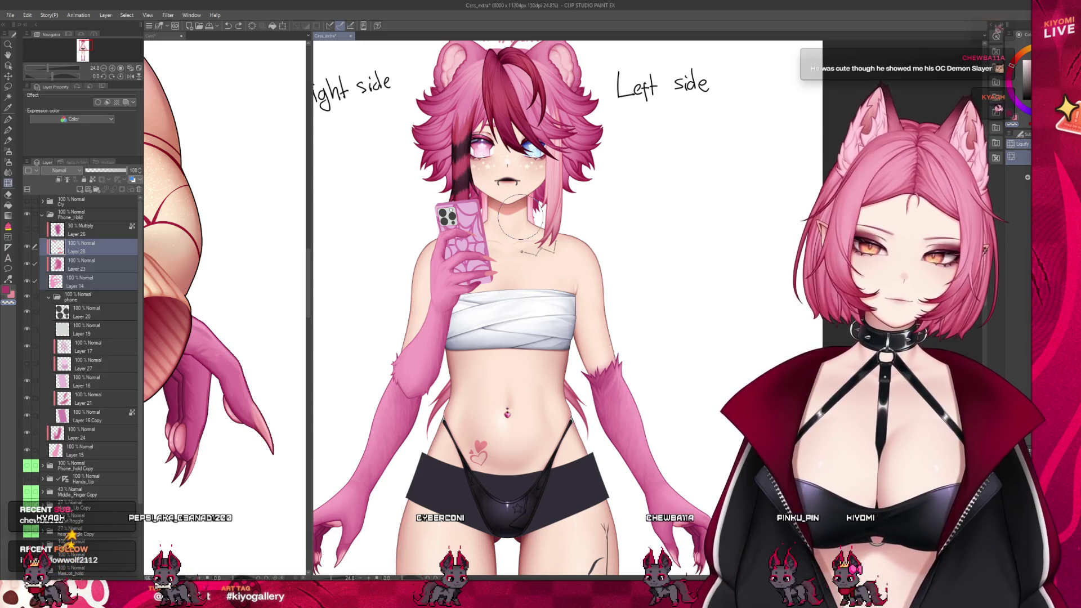
scroll(507, 186, up, 2)
scroll(484, 209, up, 2)
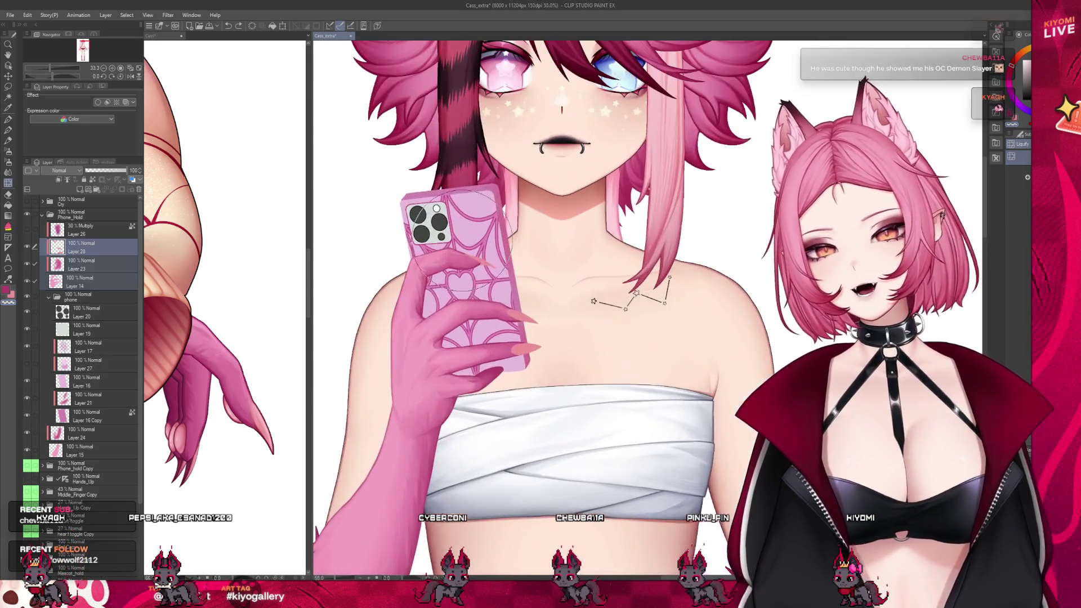
scroll(451, 237, up, 2)
scroll(416, 259, up, 2)
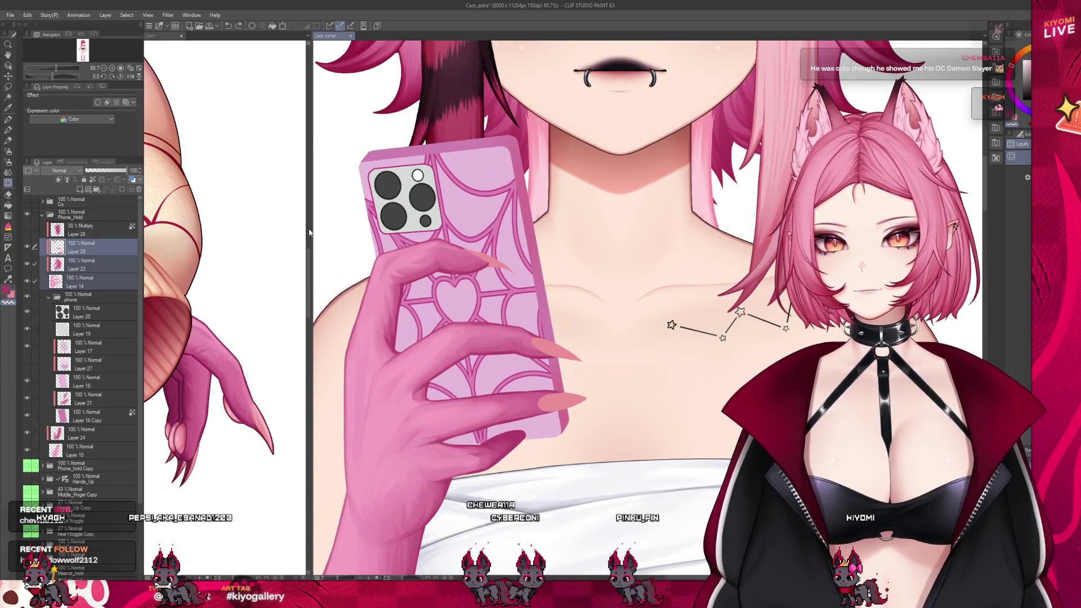
drag(313, 228, 164, 228)
scroll(406, 250, up, 1)
scroll(406, 251, up, 2)
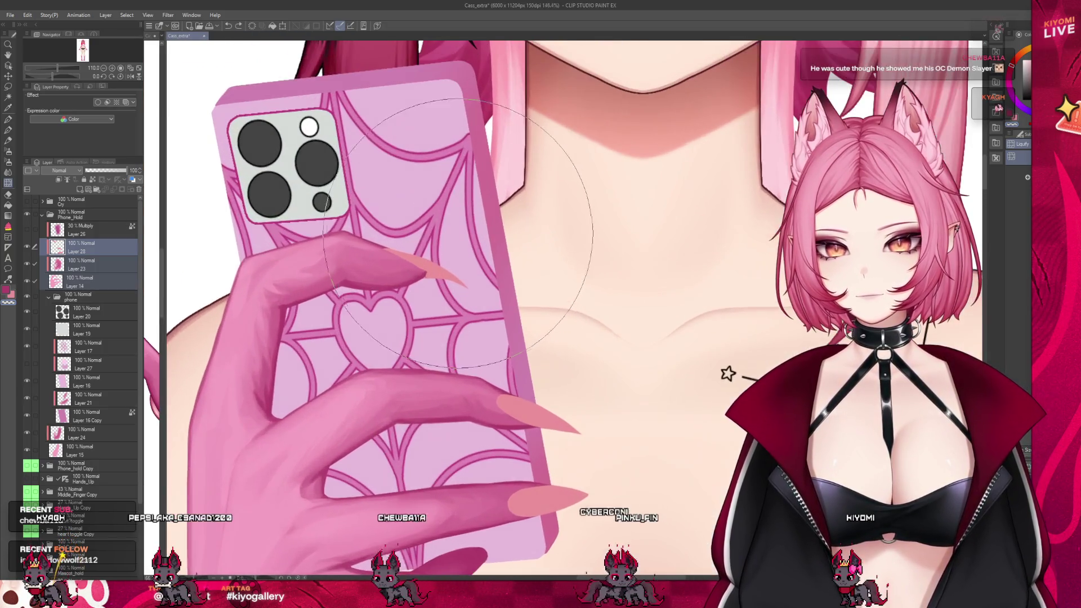
- Make Layer 28 active, dock the Cass reference beside Cass_extra, and enlarge the watercolor brush
click(90, 244)
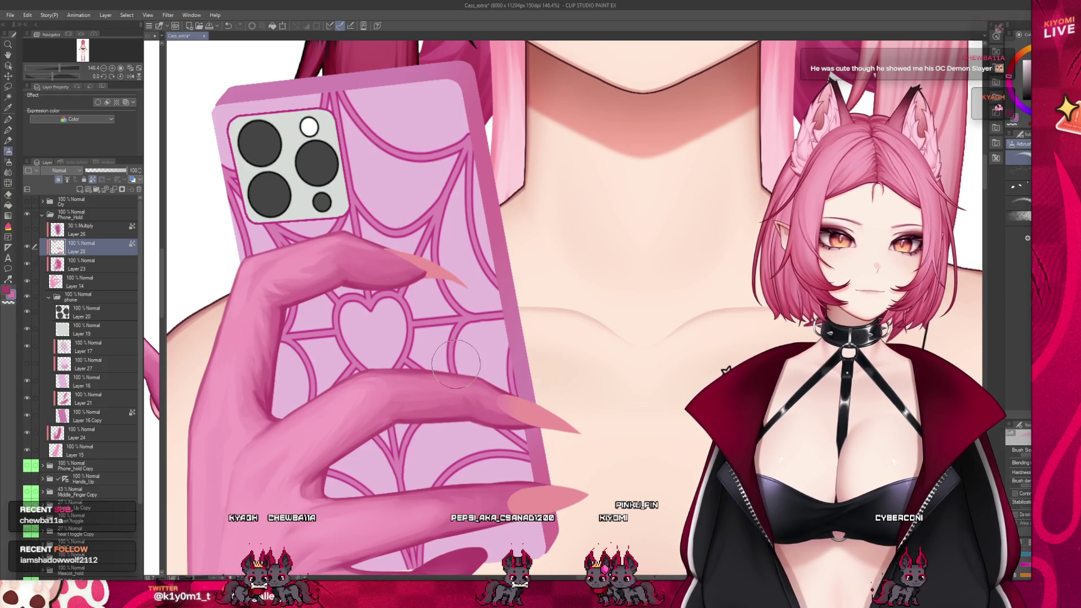
scroll(581, 517, down, 2)
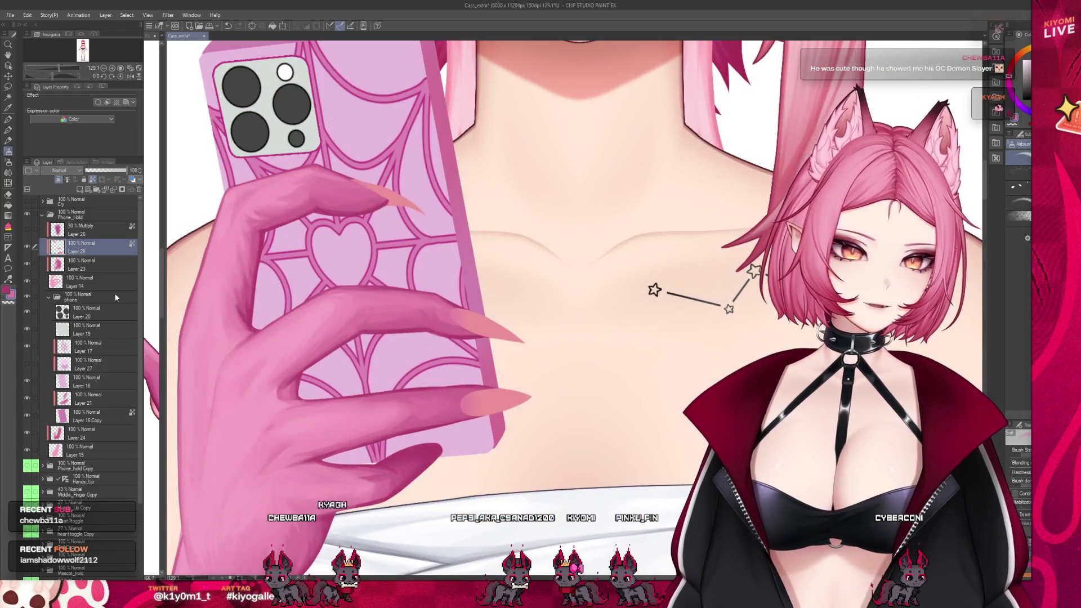
drag(165, 321, 359, 324)
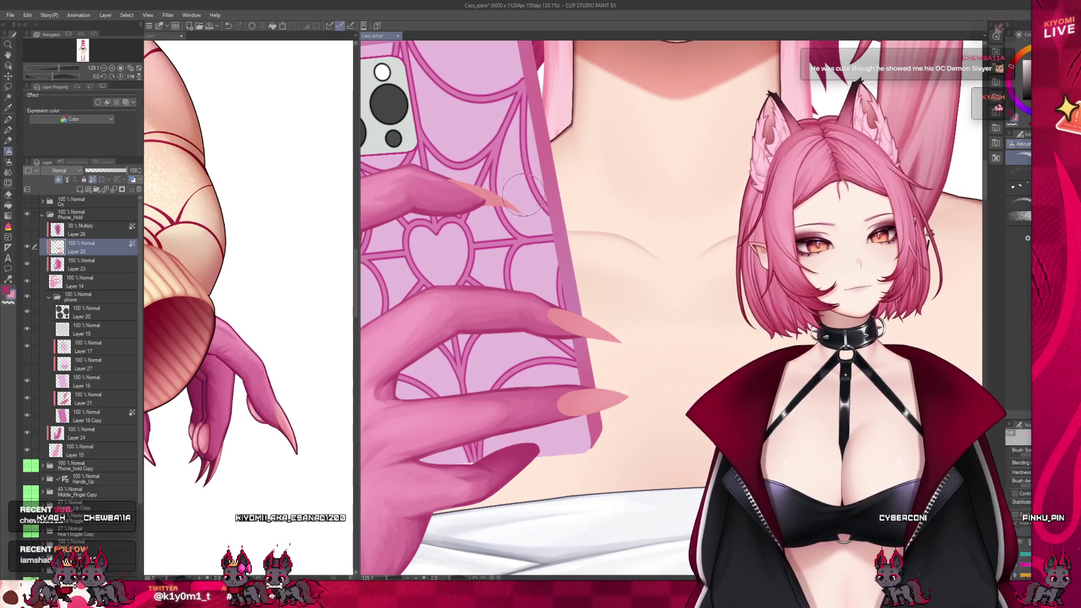
click(218, 461)
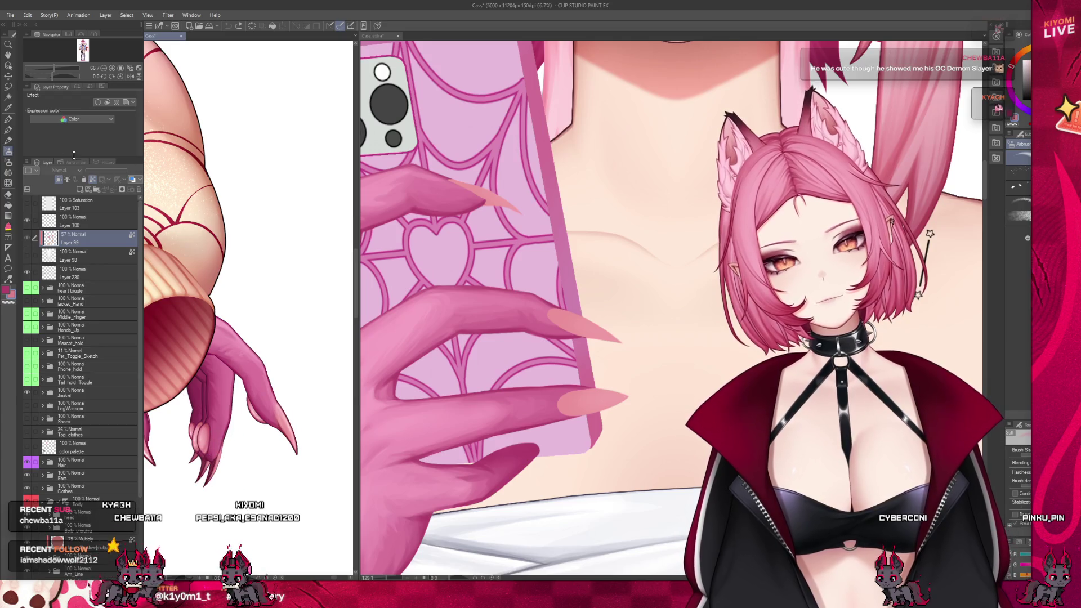
key(b)
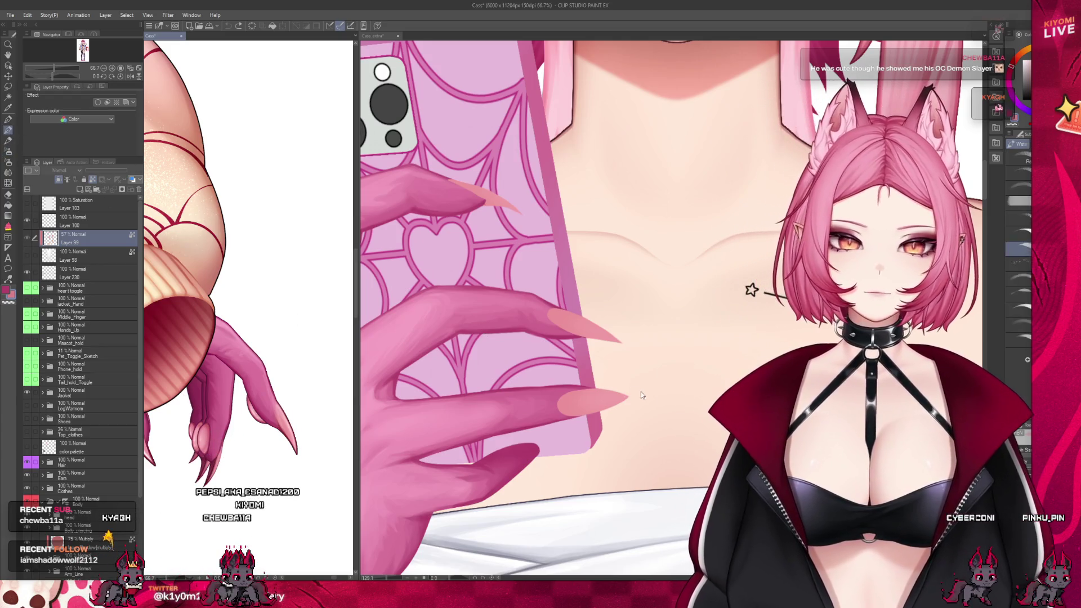
click(648, 397)
scroll(637, 389, up, 2)
scroll(625, 389, up, 2)
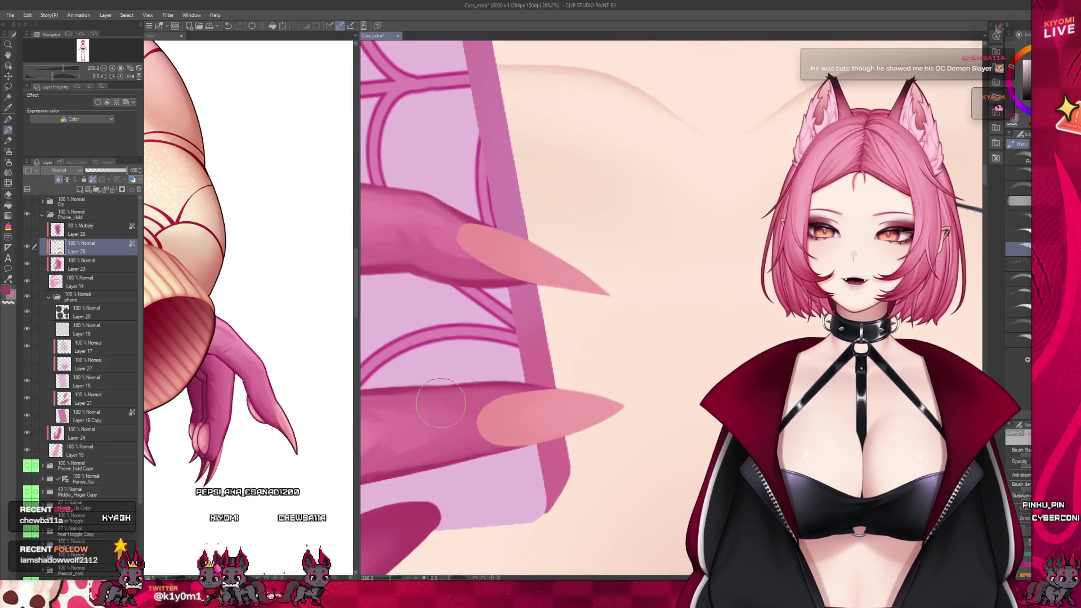
click(199, 468)
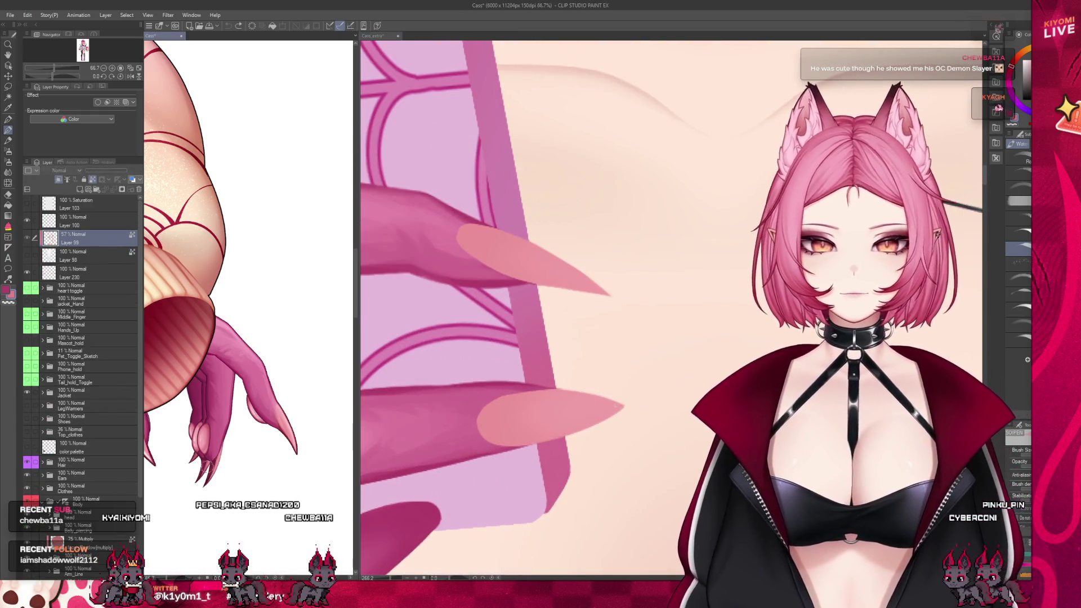
drag(198, 467, 209, 476)
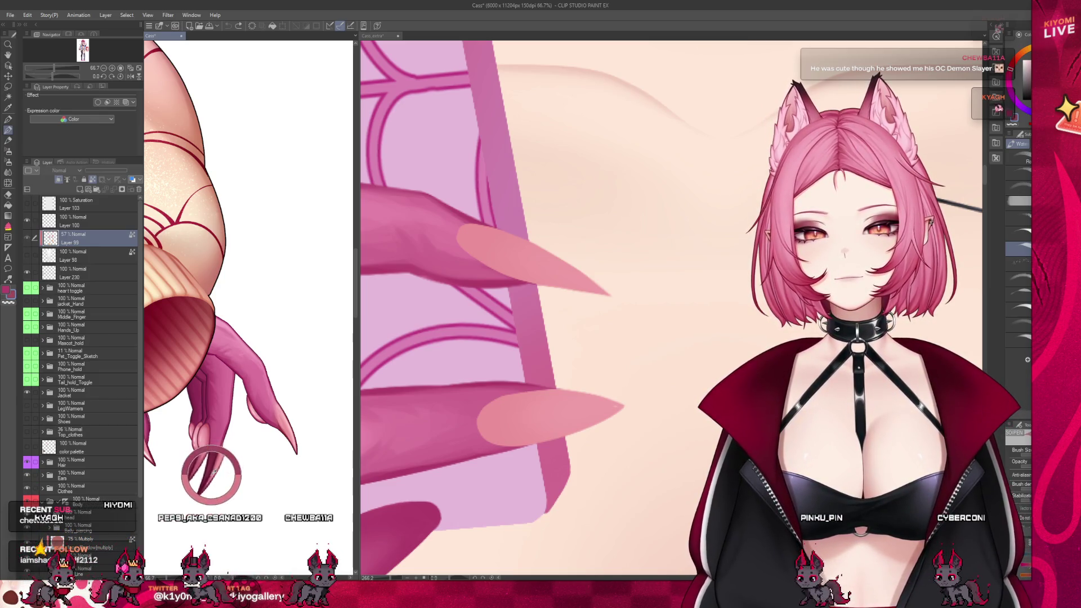
- Compare the Cass reference with Cass_extra, then undo the last nail-tip stroke
key(ctrl+Tab)
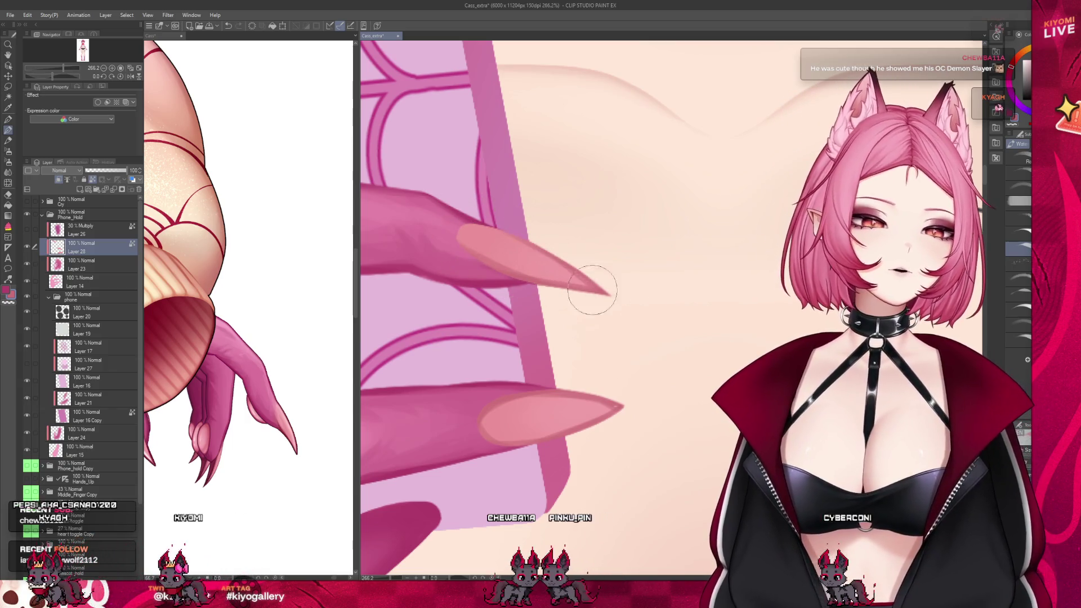
scroll(575, 237, down, 3)
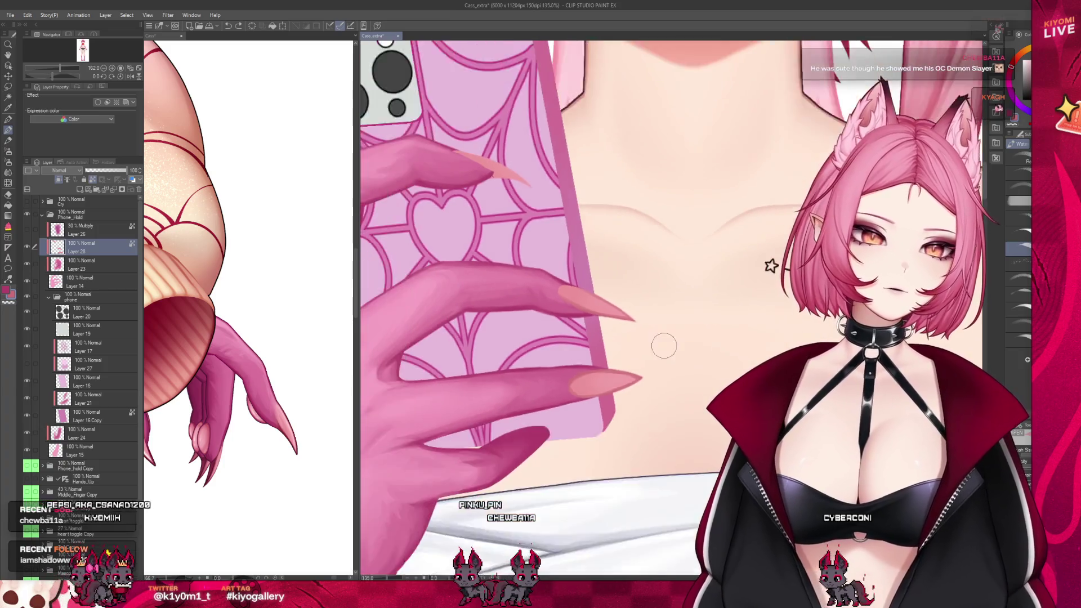
scroll(473, 166, up, 2)
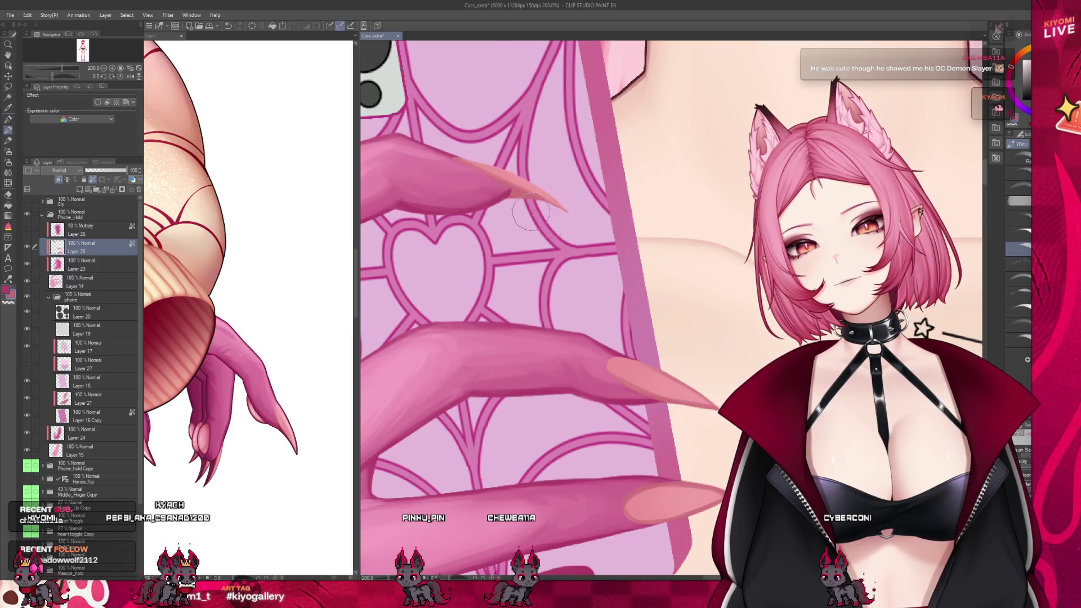
click(209, 467)
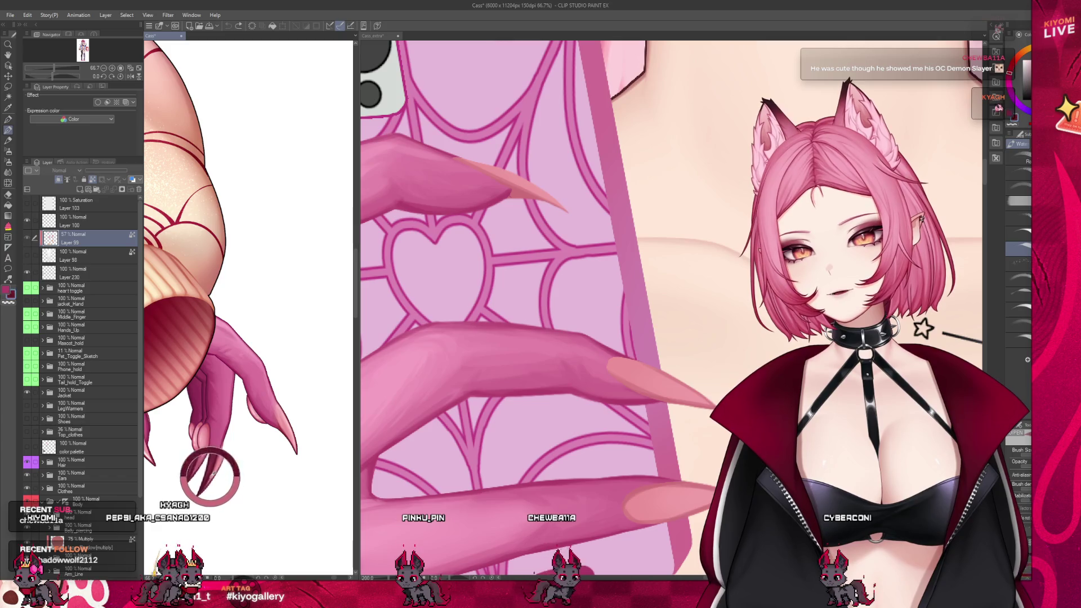
click(782, 141)
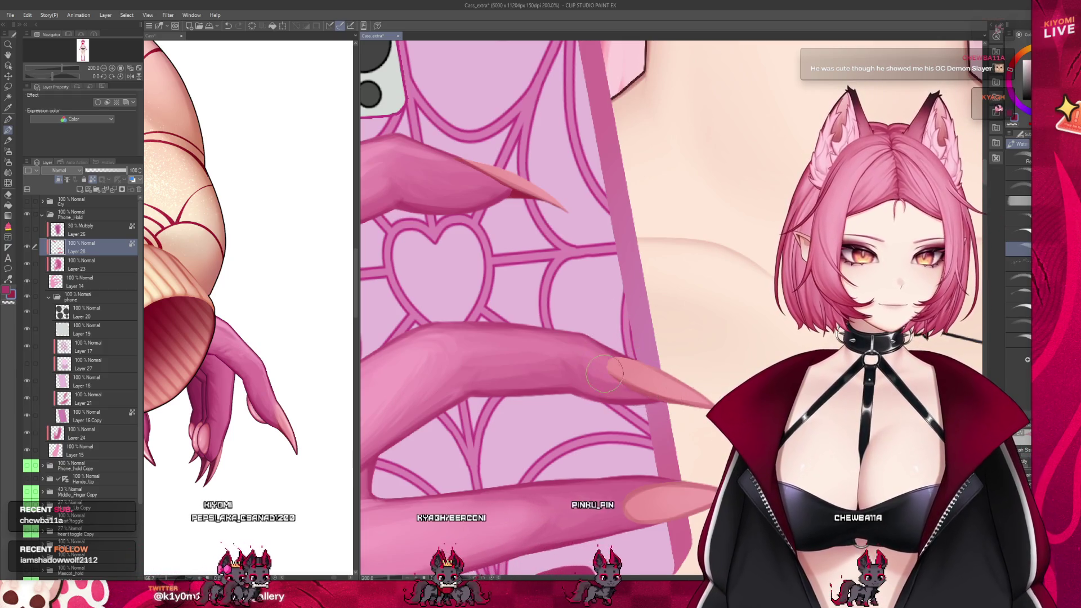
key(ctrl+z)
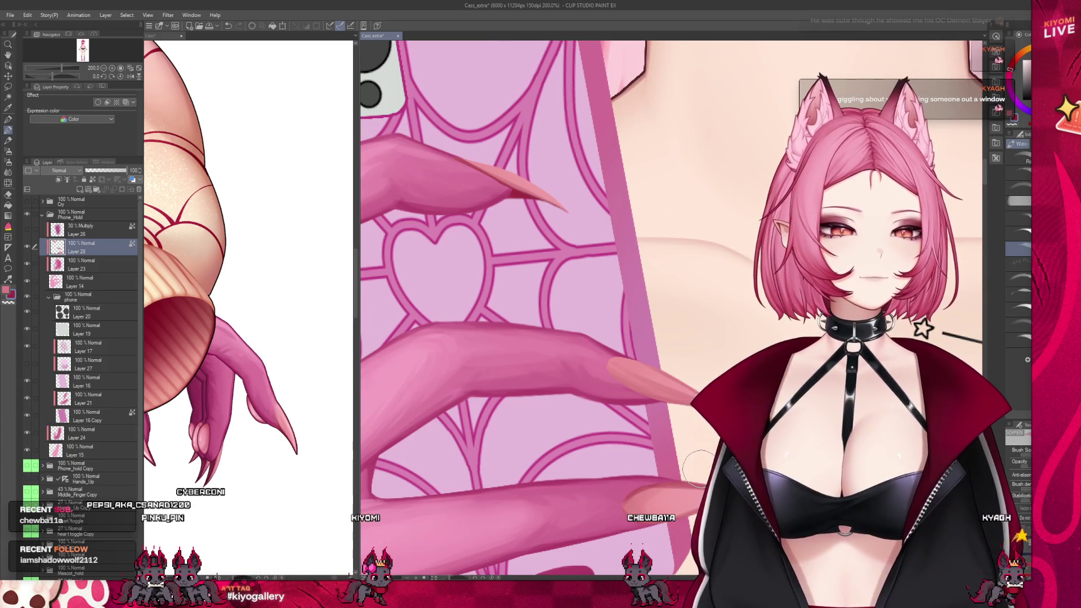
scroll(698, 338, down, 2)
- Check the whole figure, zoom back into the claws, and enlarge the brush for the lower nail
scroll(572, 306, down, 2)
scroll(495, 289, down, 1)
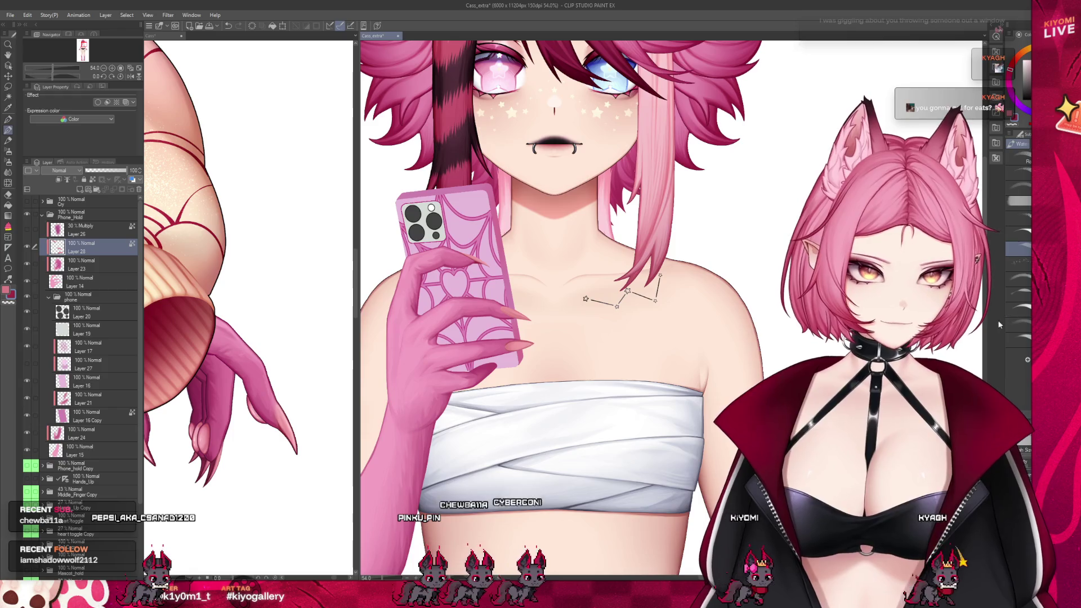
scroll(501, 304, up, 1)
scroll(501, 304, up, 1)
scroll(501, 304, up, 1)
scroll(502, 304, up, 1)
scroll(501, 292, up, 2)
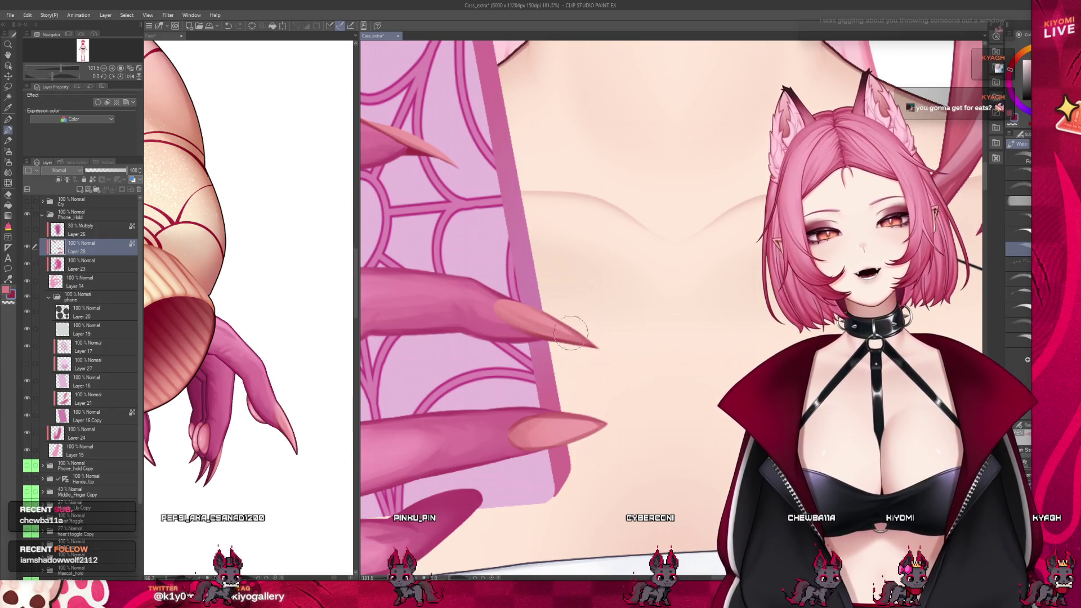
key(bracketright)
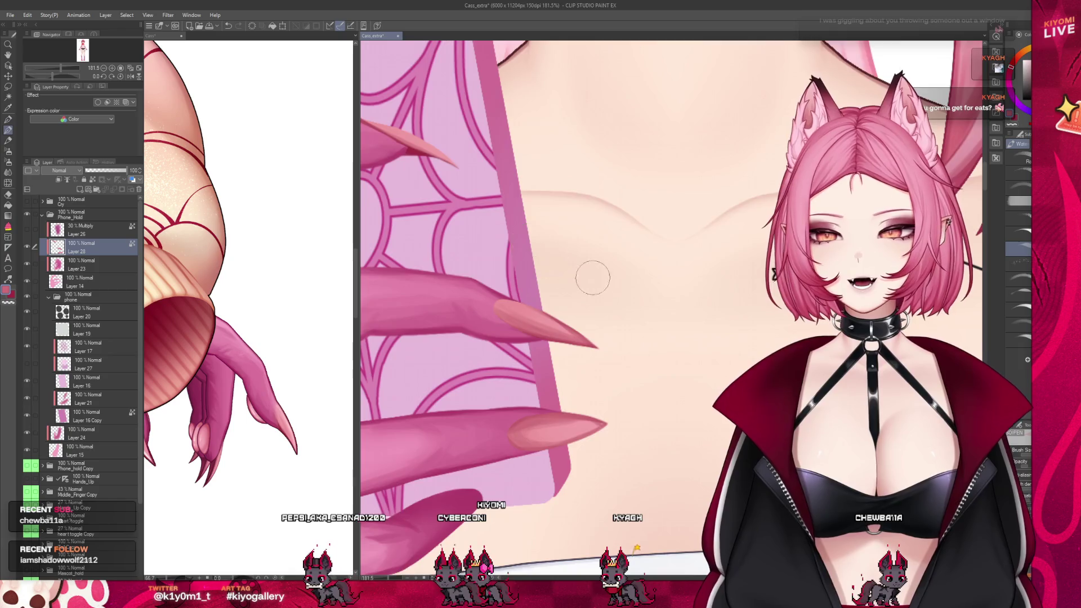
- Undo the last shading stroke and blend the lower nail tip into a lighter fade
scroll(575, 273, down, 2)
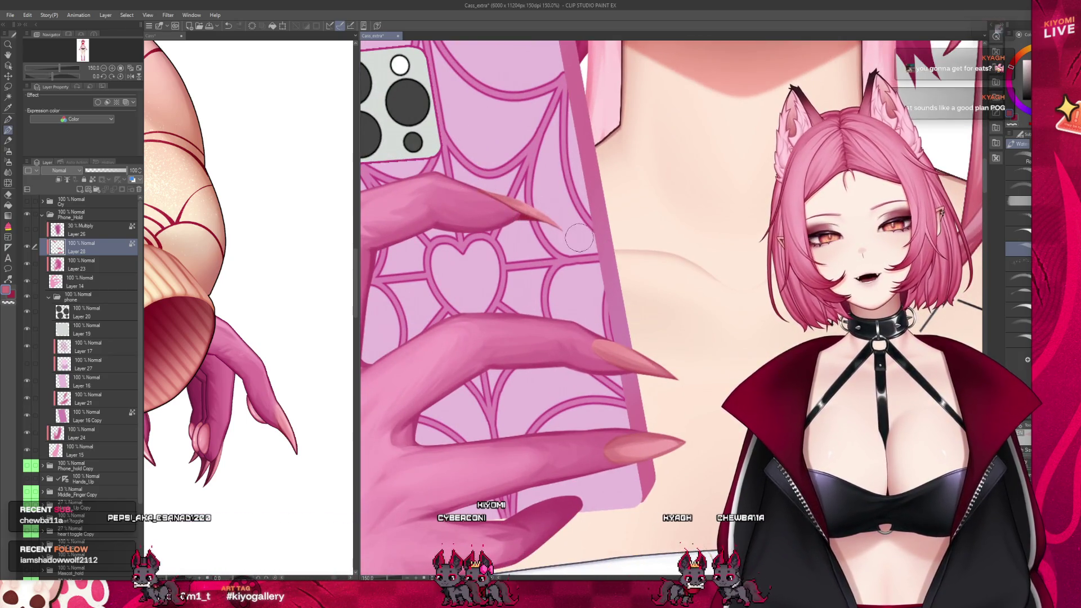
key(j)
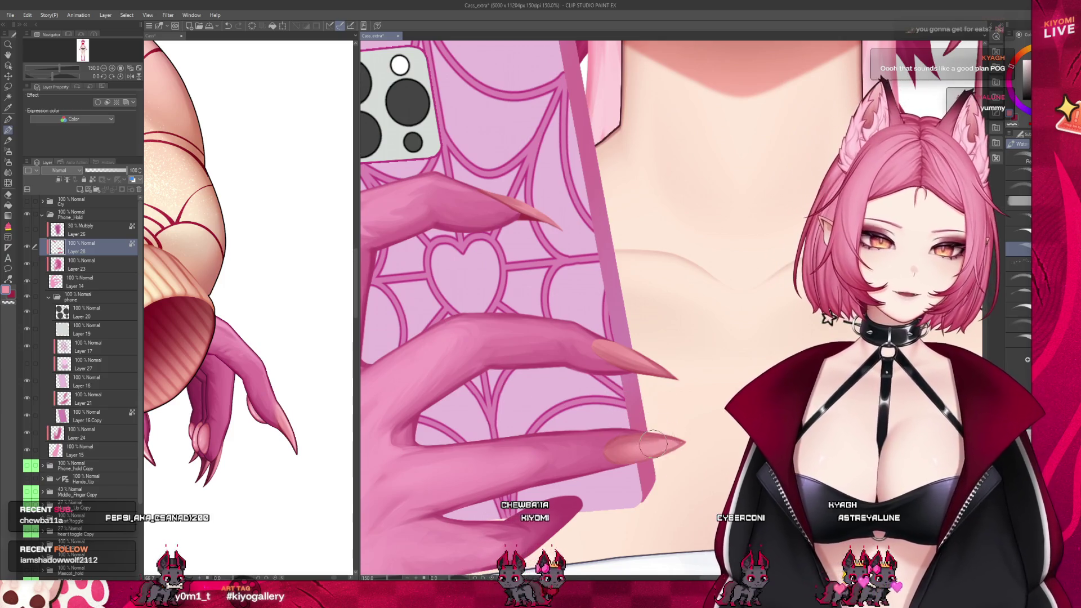
key(ctrl+z)
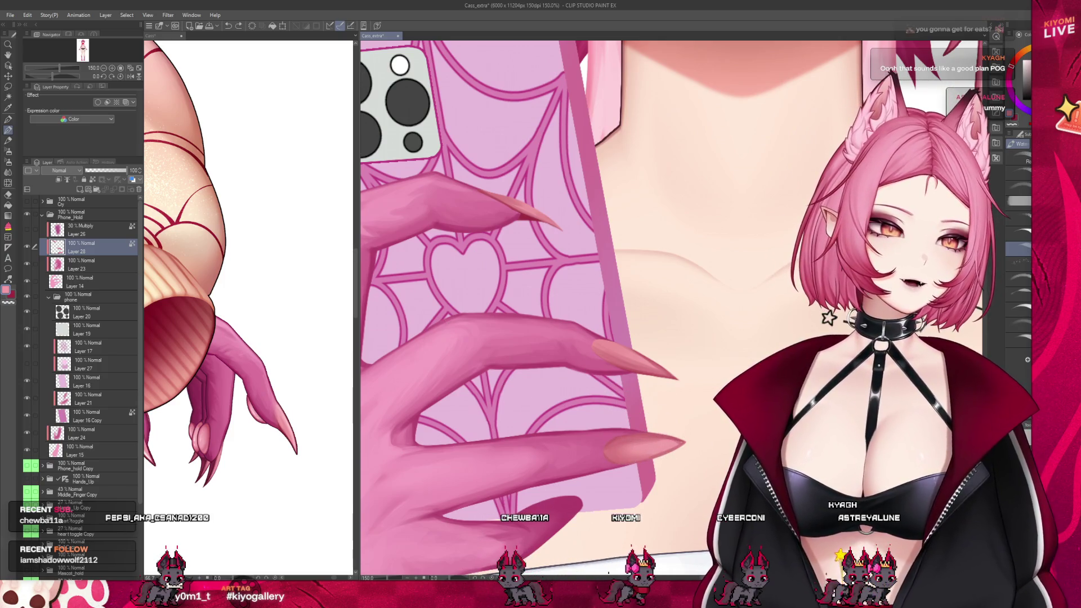
drag(620, 451, 639, 449)
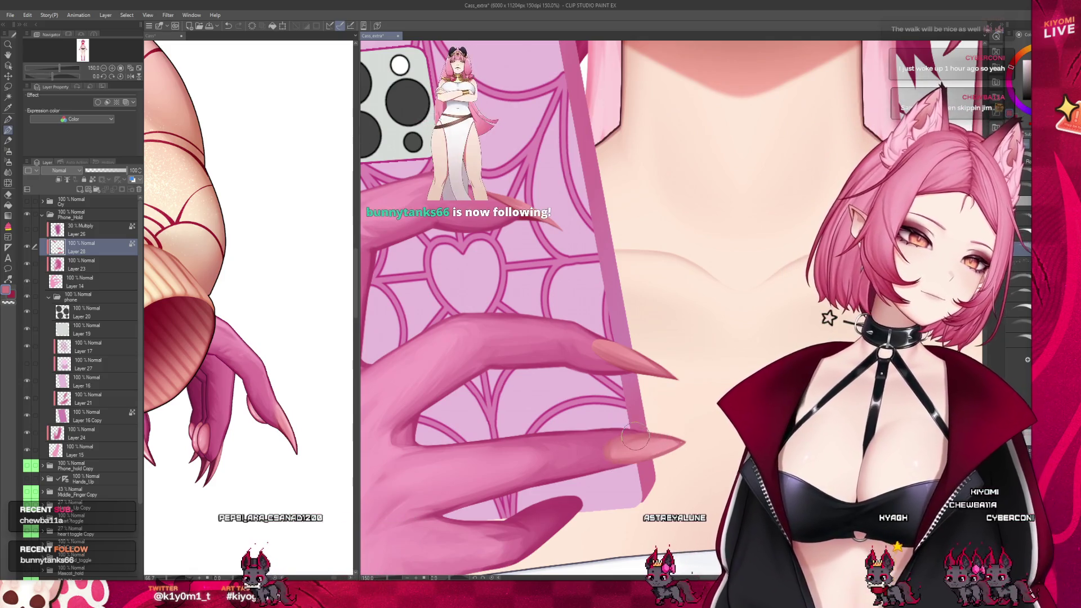
- Select the Airbrush and compare the Cass and Cass_extra artworks side by side
click(9, 152)
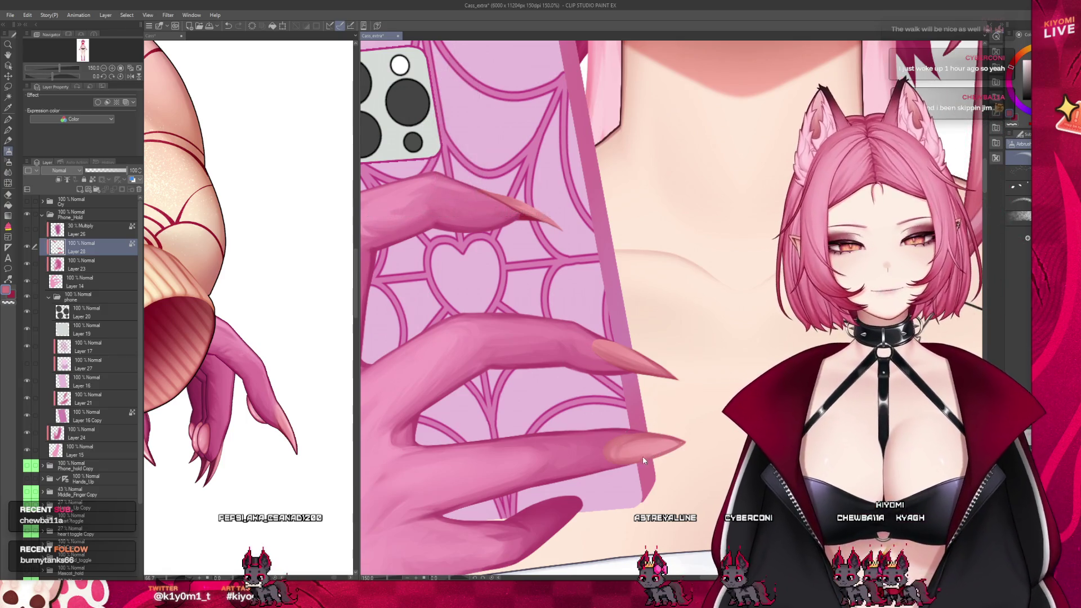
click(274, 408)
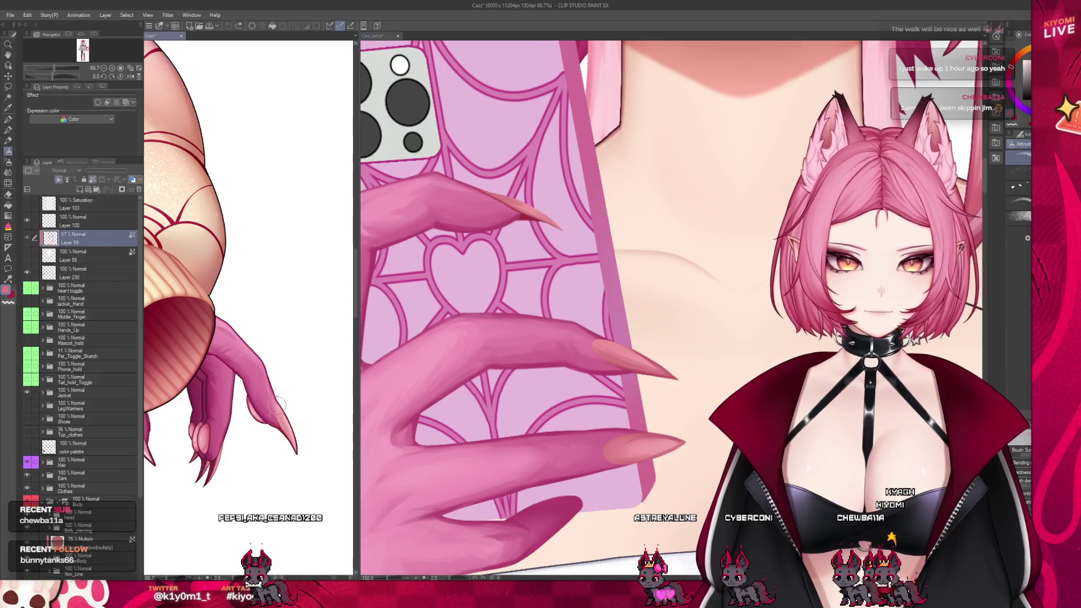
click(424, 412)
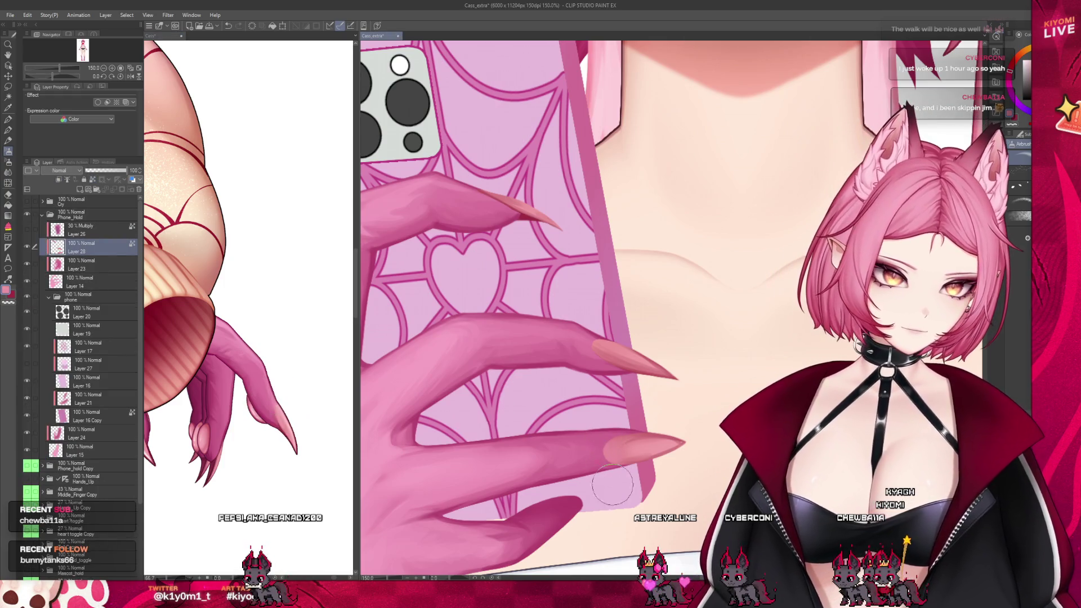
click(241, 449)
click(597, 445)
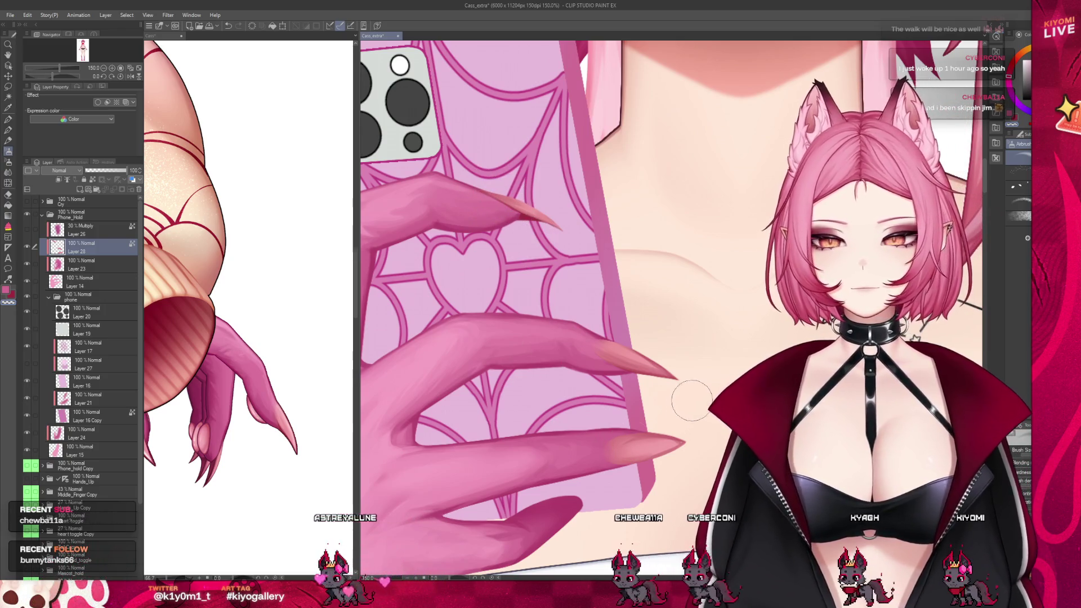
scroll(689, 403, down, 3)
scroll(688, 403, down, 2)
scroll(688, 402, down, 1)
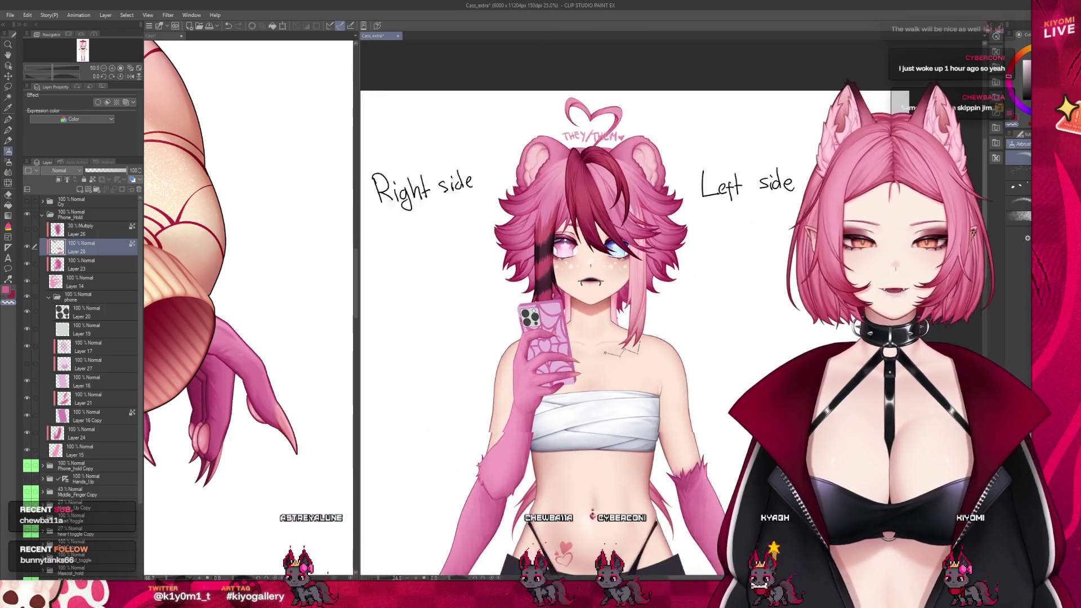
scroll(622, 352, up, 1)
scroll(622, 352, up, 2)
scroll(653, 349, up, 1)
scroll(653, 349, up, 1)
scroll(653, 349, up, 1)
scroll(550, 313, up, 1)
scroll(550, 313, up, 1)
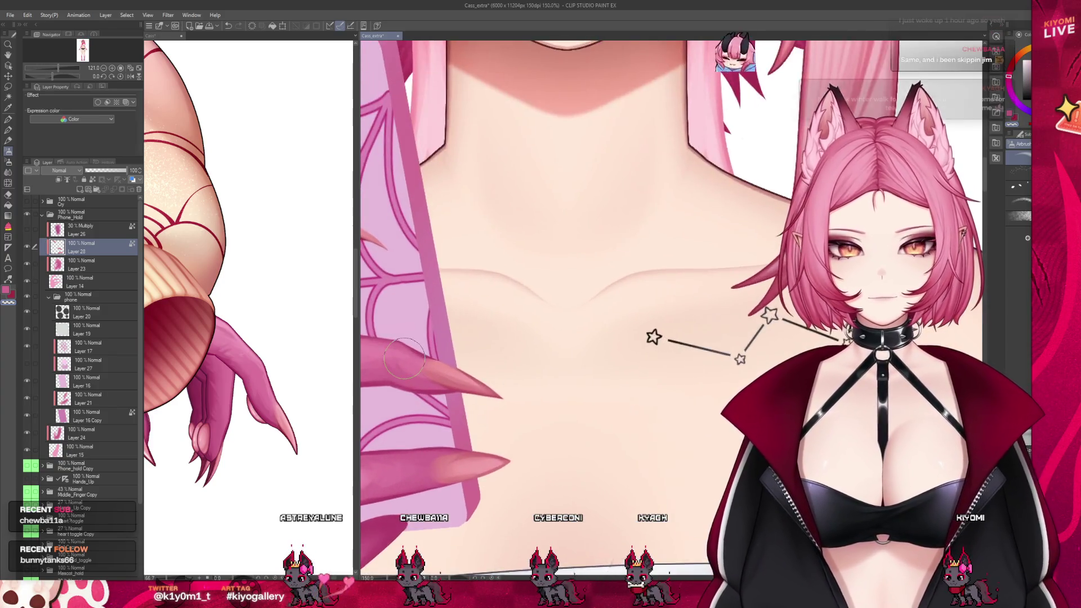
scroll(404, 358, up, 1)
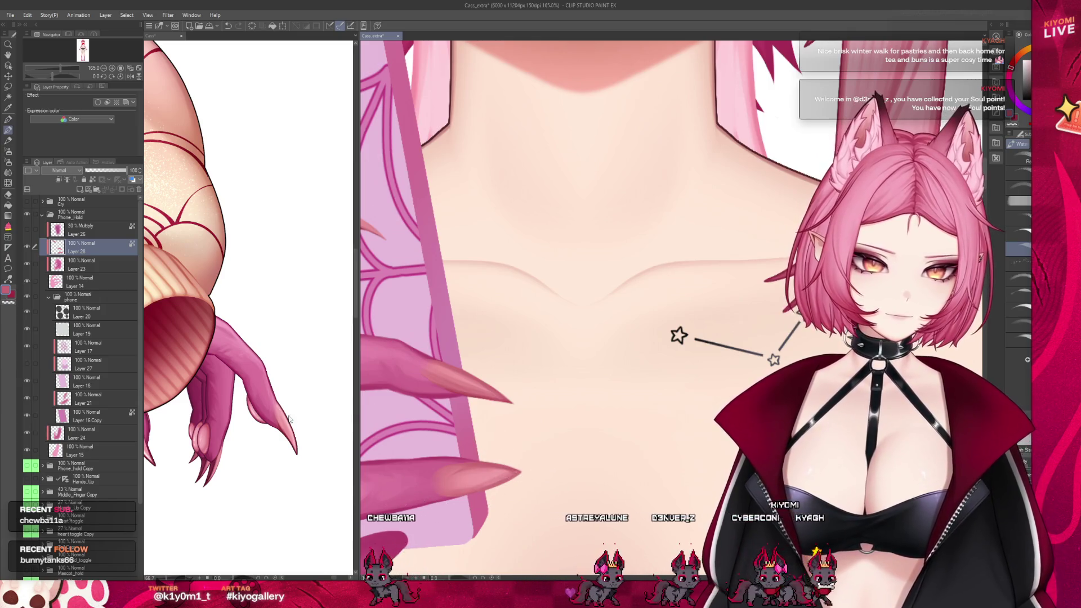
- Activate Layer 14 with the claw shading, choose the Pen tool, and zoom around the neck and claws
click(92, 284)
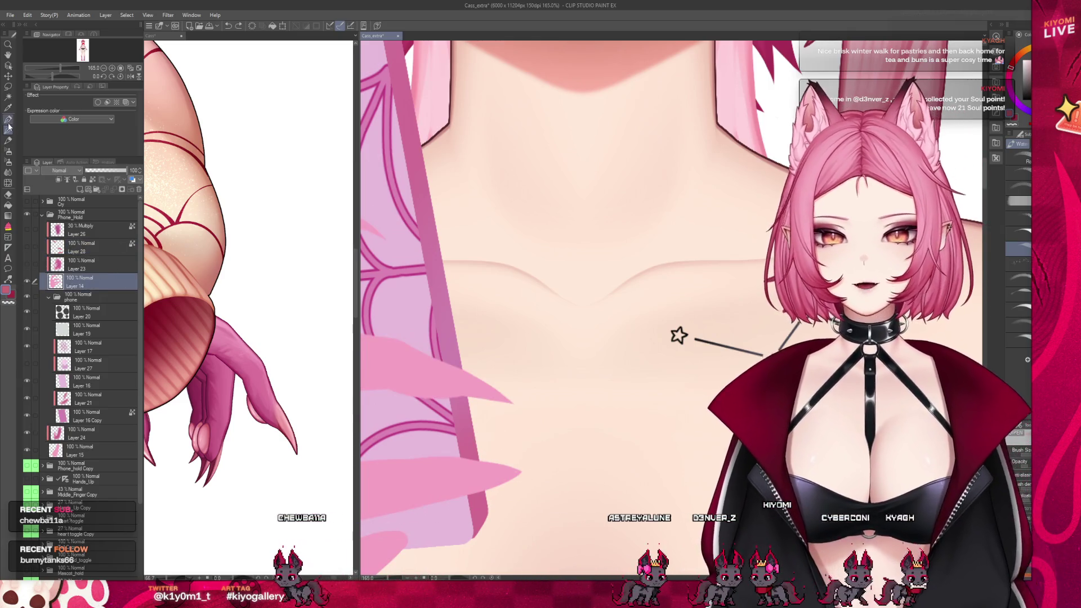
click(8, 119)
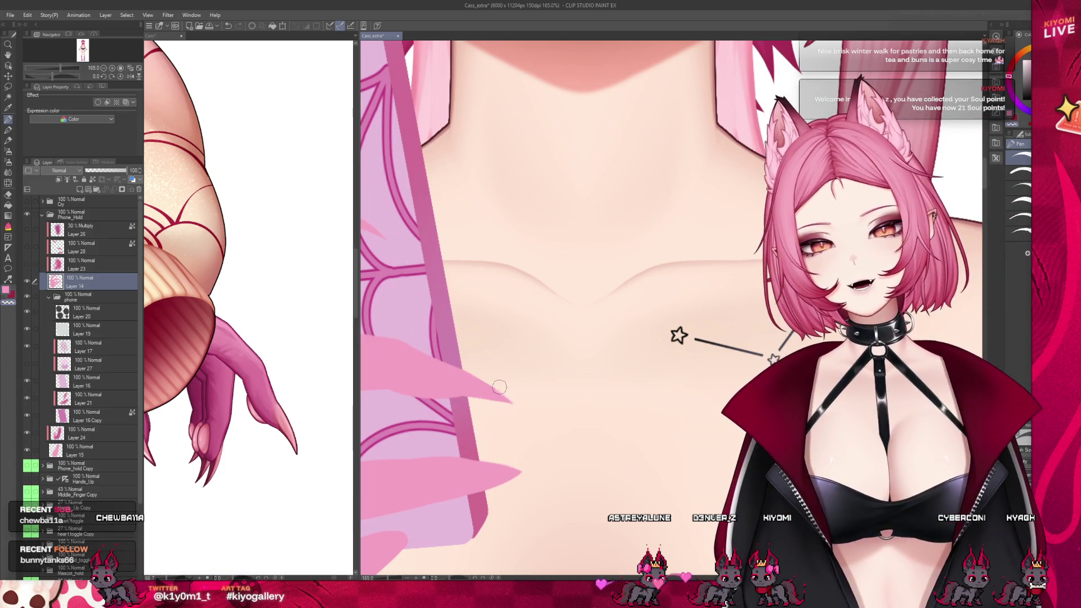
scroll(533, 369, down, 3)
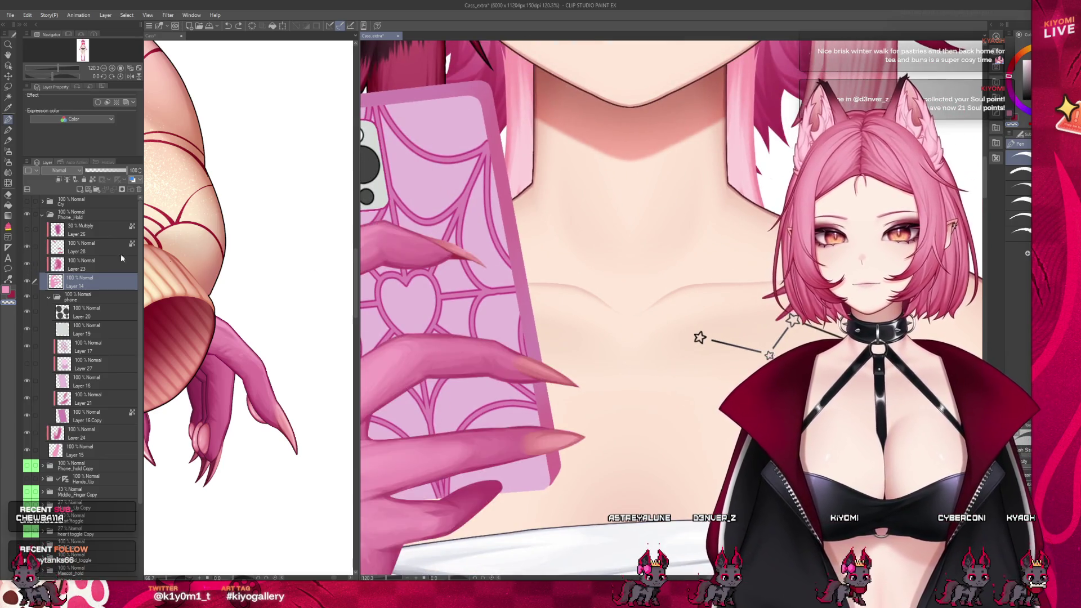
scroll(698, 460, up, 5)
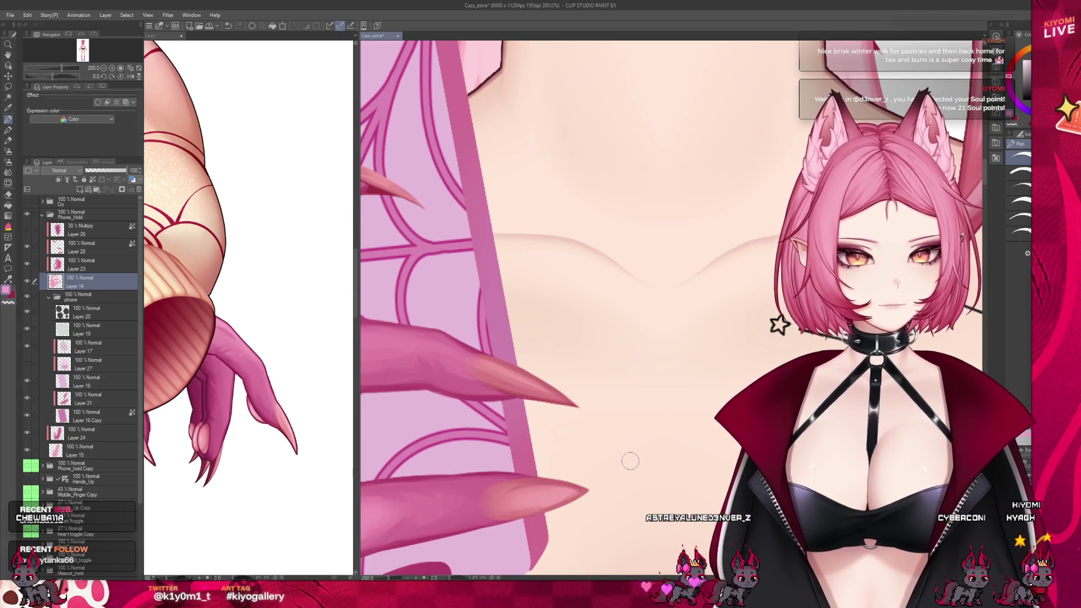
scroll(630, 461, down, 1)
scroll(619, 451, down, 1)
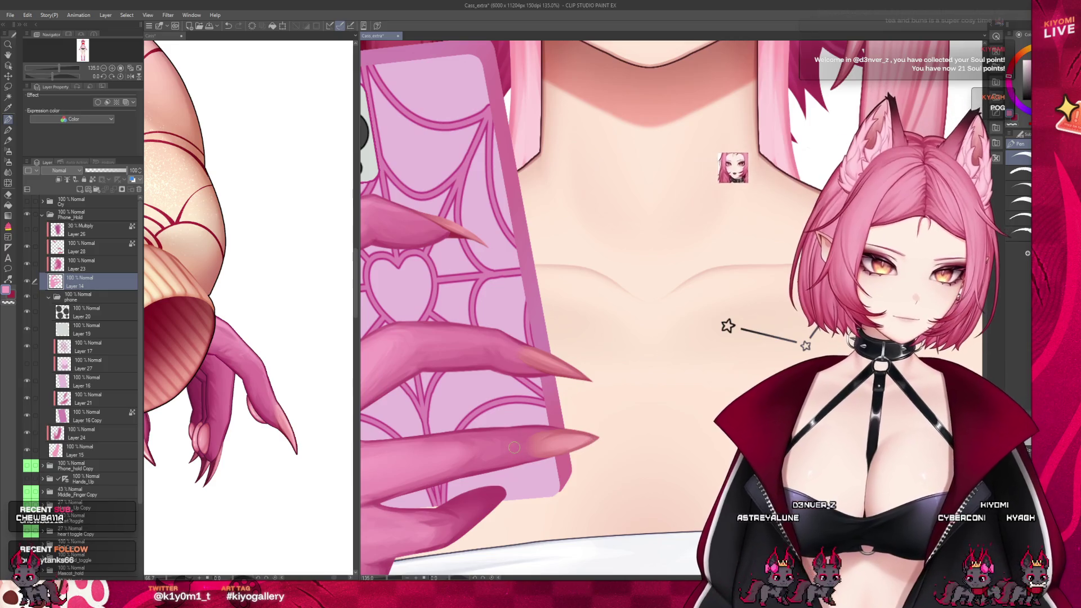
scroll(426, 280, down, 1)
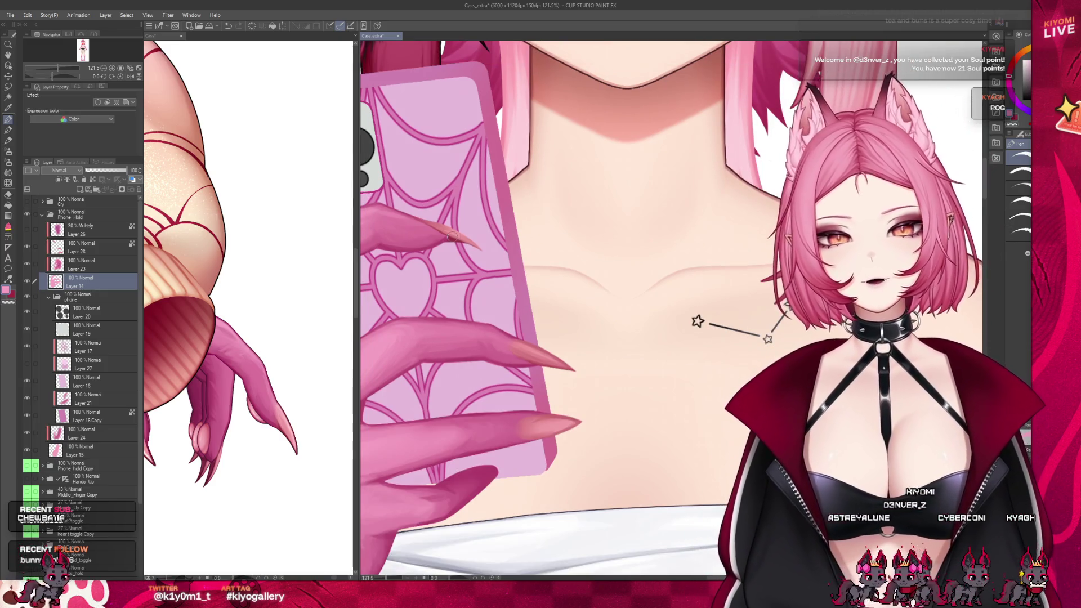
scroll(493, 257, down, 3)
scroll(493, 257, down, 2)
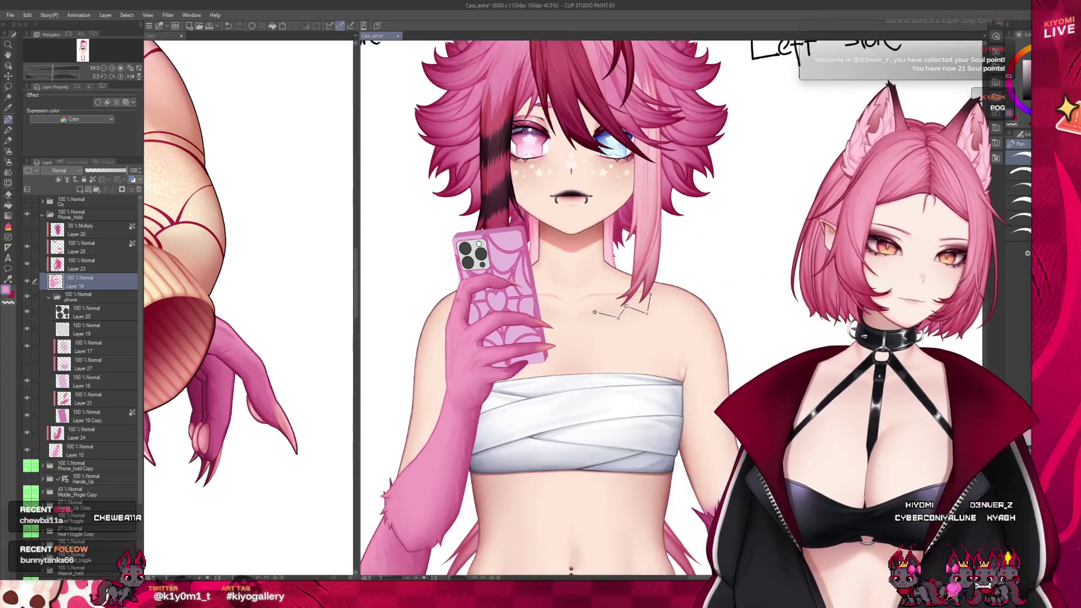
- View the whole character, then save the Cass_extra file with Ctrl+S
scroll(493, 257, down, 1)
scroll(493, 258, down, 1)
scroll(516, 325, up, 2)
scroll(517, 327, up, 2)
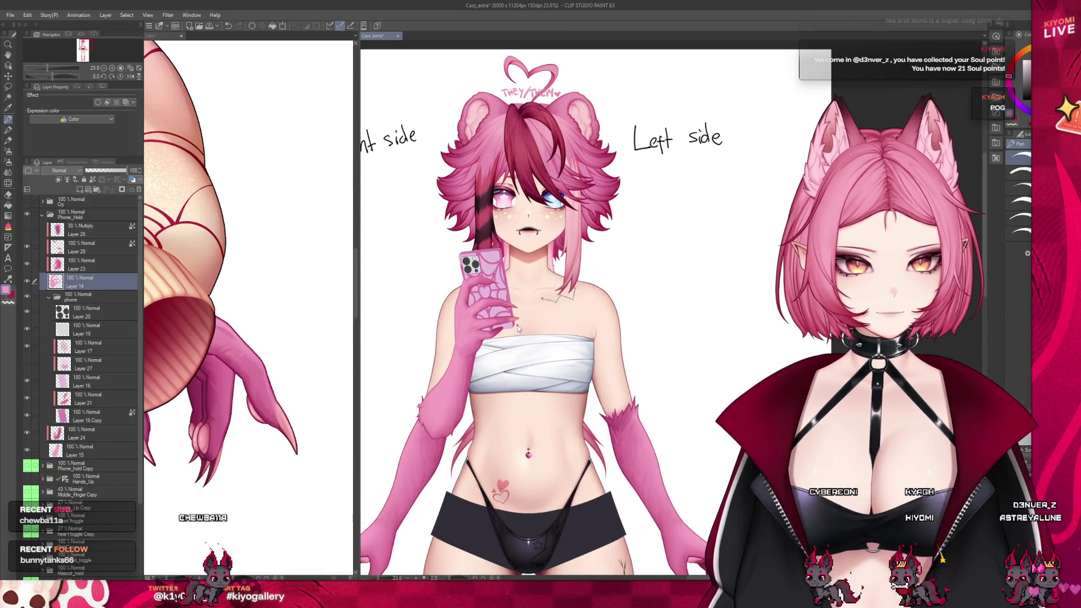
key(ctrl+s)
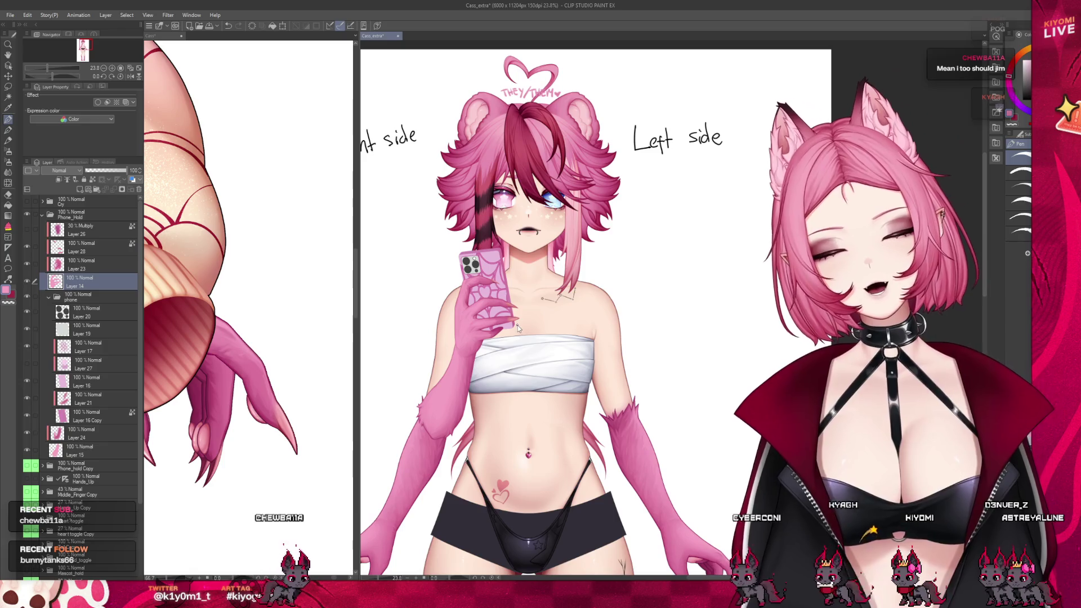